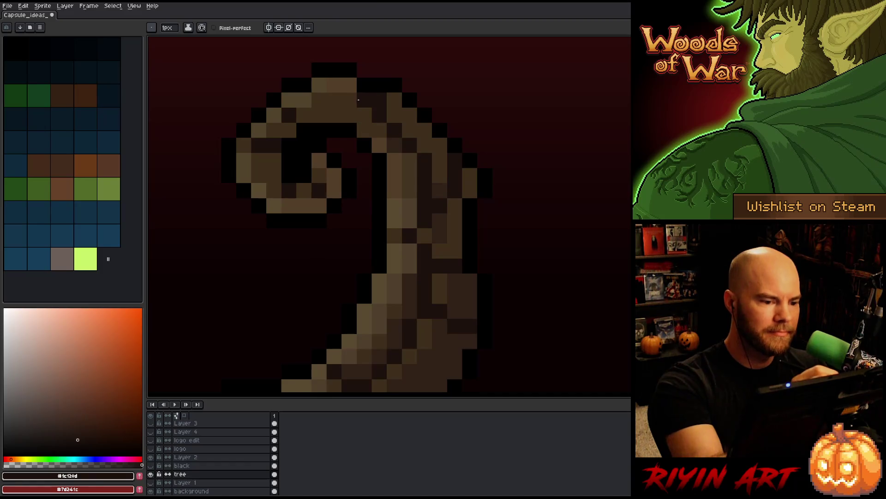
- Sample a mid brown from the branch and save the artwork
alt+click(356, 105)
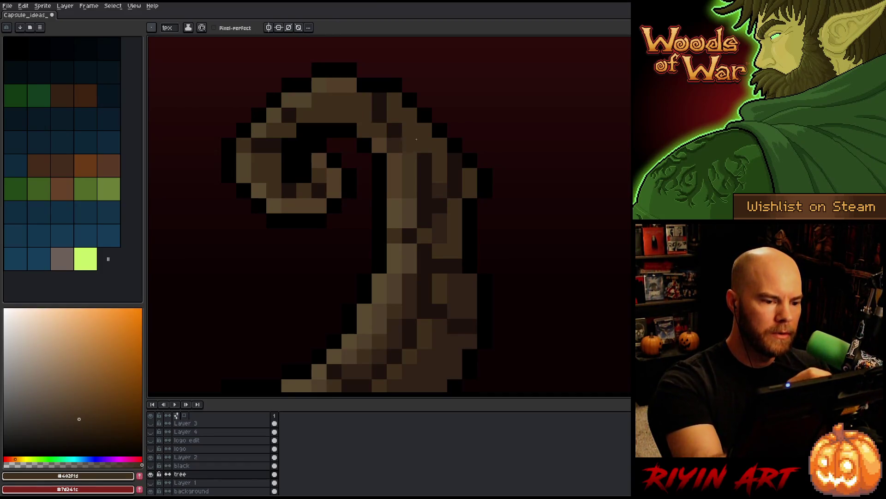
key(ctrl+s)
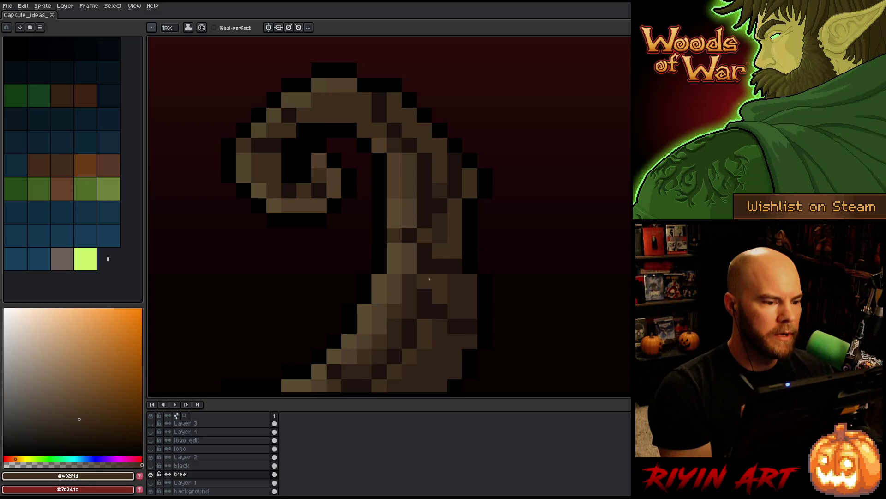
scroll(430, 278, down, 3)
scroll(550, 237, up, 2)
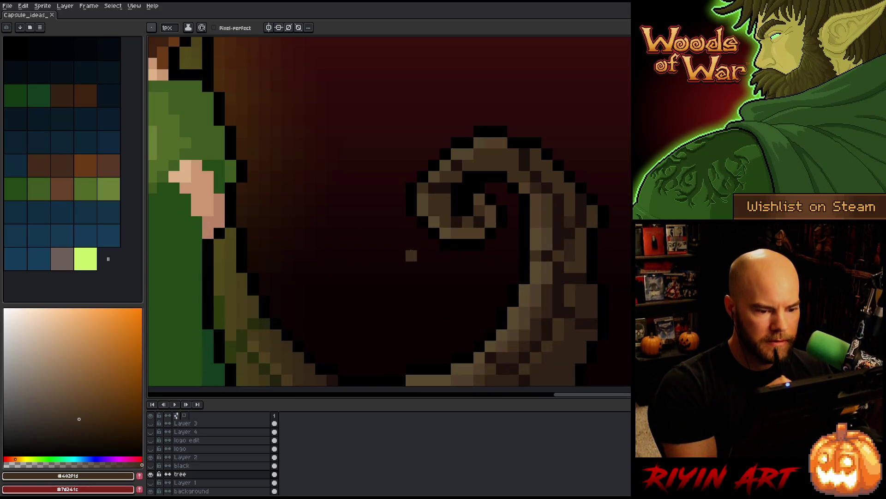
- Eyedrop lighter highlight and mid brown shades from the branch
alt+click(549, 237)
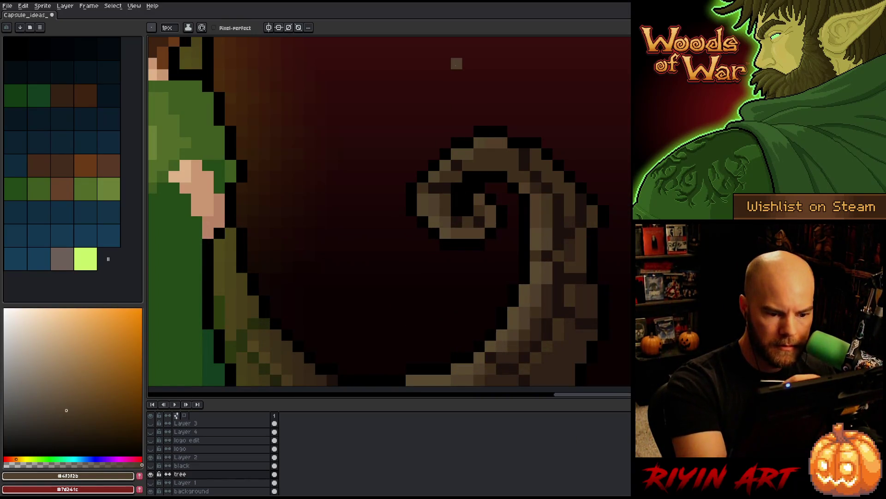
alt+click(429, 226)
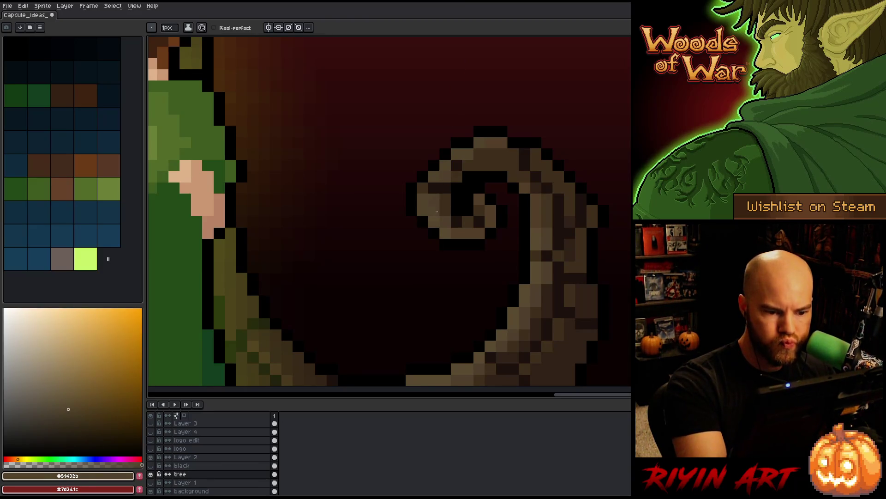
alt+click(433, 199)
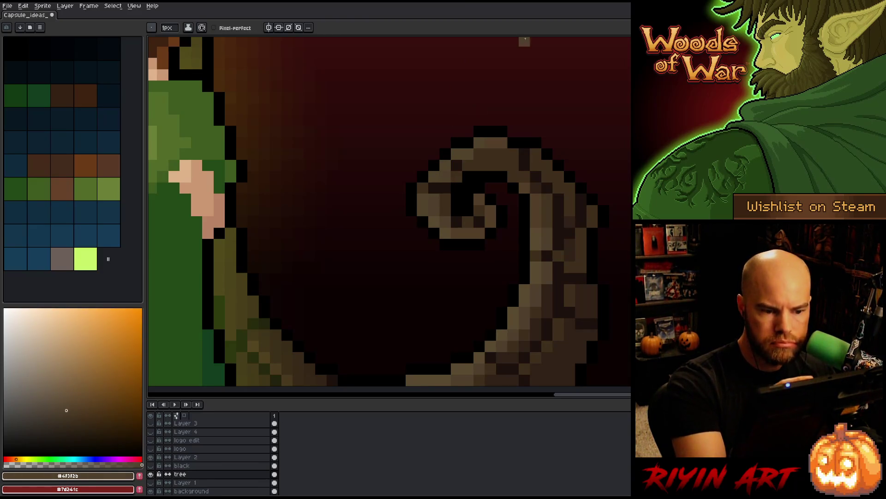
alt+click(548, 250)
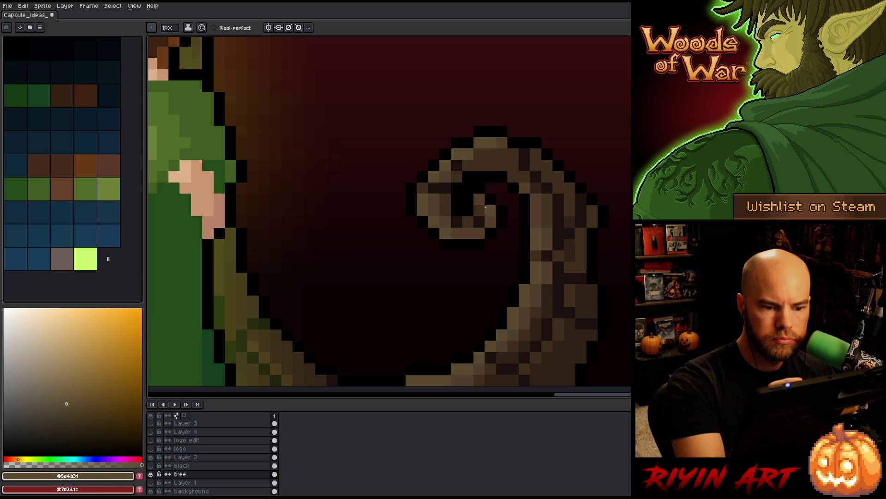
alt+click(438, 200)
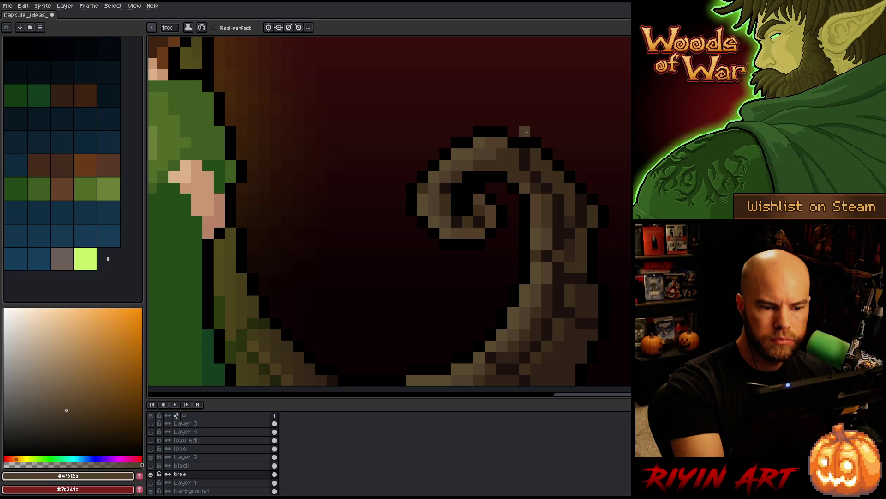
- Add brown and black pixels along the top outline of the branch's curl
alt+click(505, 140)
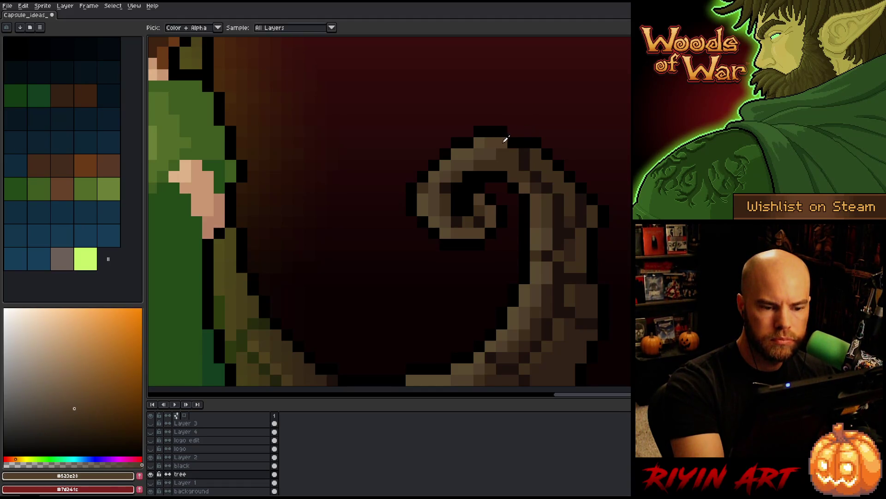
click(513, 142)
alt+click(502, 131)
click(513, 132)
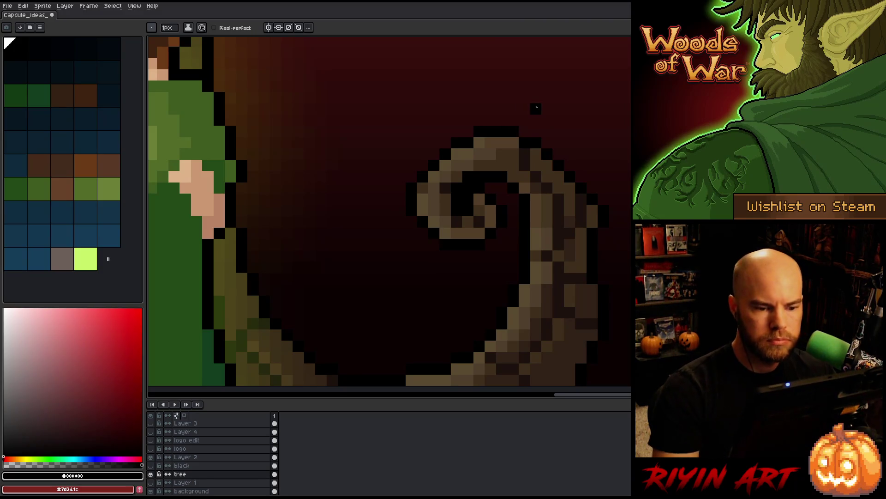
scroll(536, 108, down, 6)
scroll(430, 95, up, 1)
drag(466, 207, 355, 206)
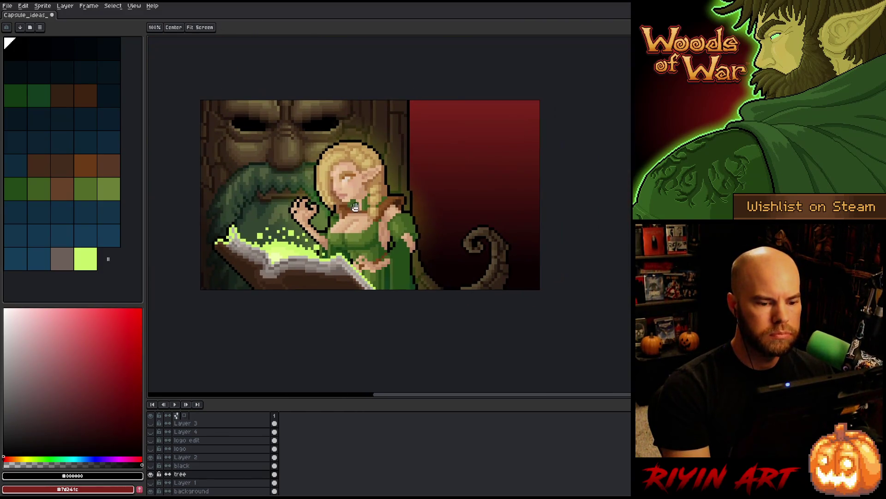
- Turn the black pixel under the curl brown and blacken the background pixel right of it
scroll(472, 266, up, 3)
alt+click(494, 208)
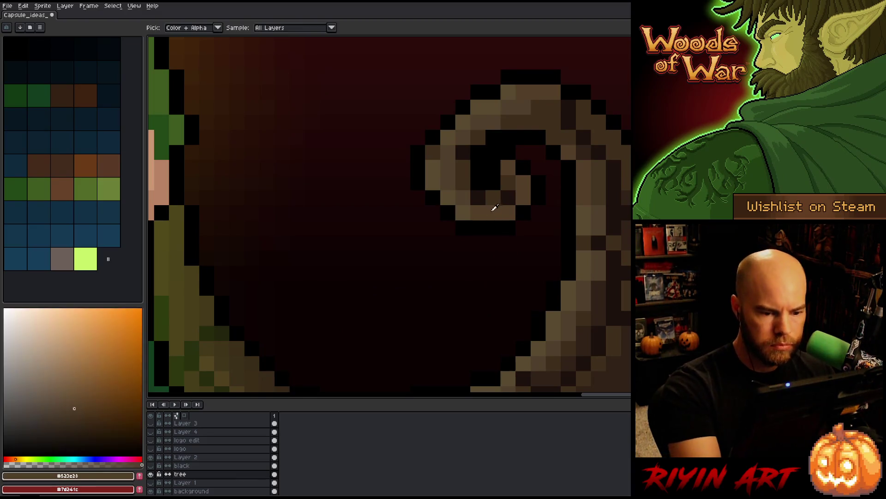
click(477, 227)
alt+click(475, 225)
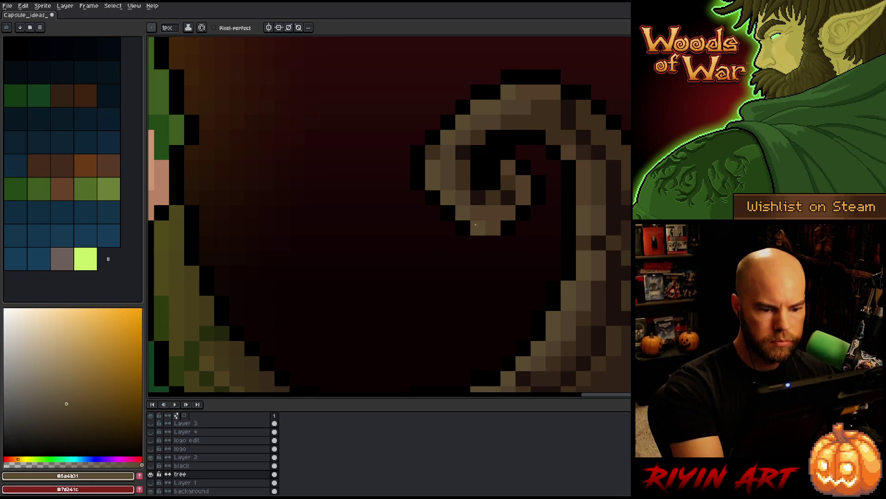
alt+click(506, 224)
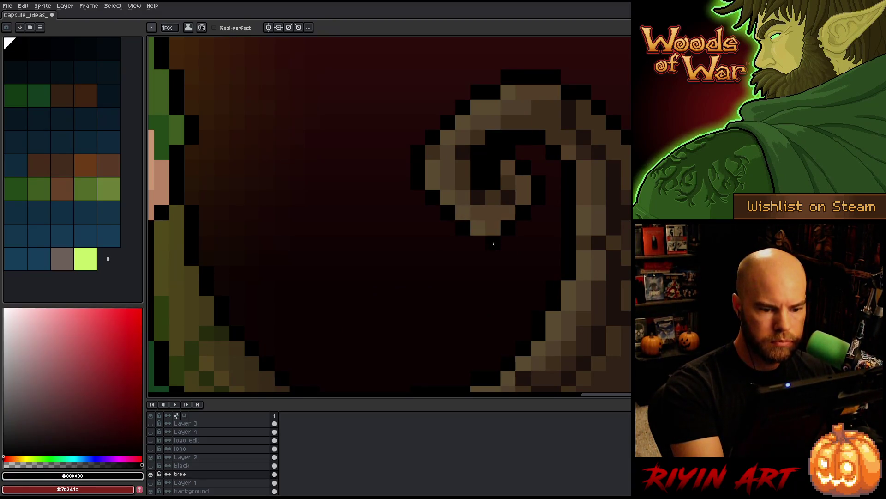
click(557, 220)
- Save the artwork with Ctrl+S
scroll(512, 201, down, 5)
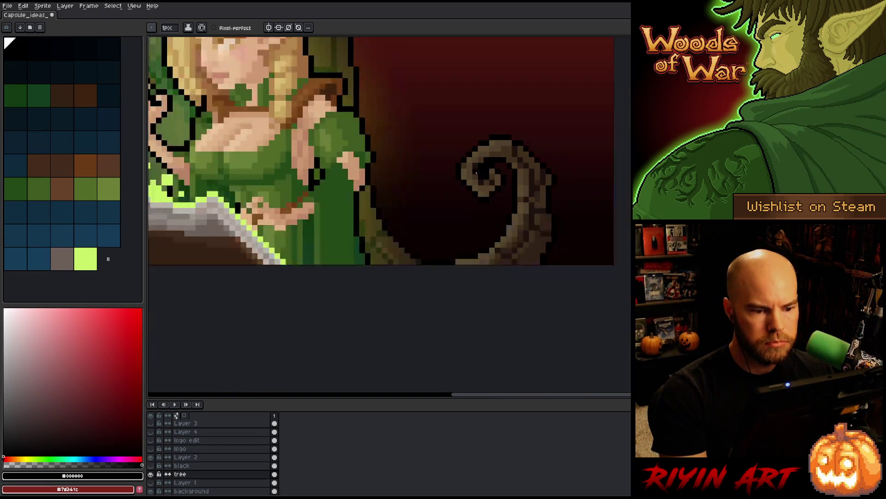
scroll(442, 177, up, 4)
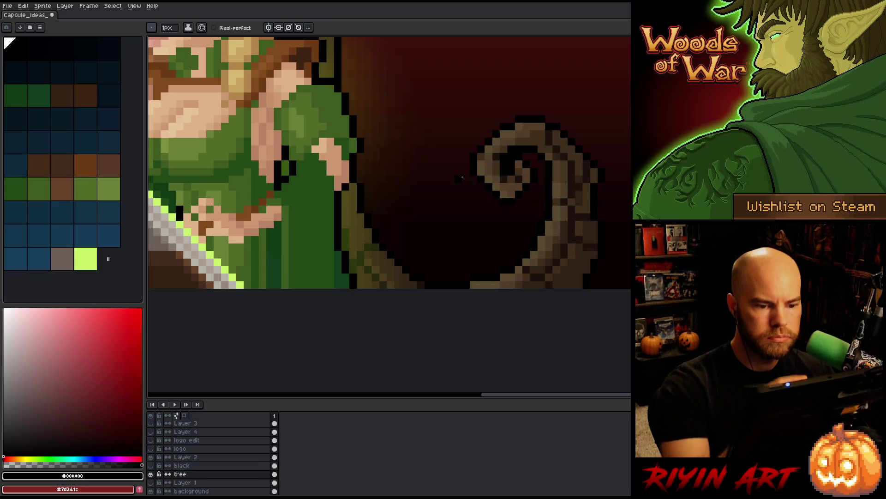
key(ctrl+s)
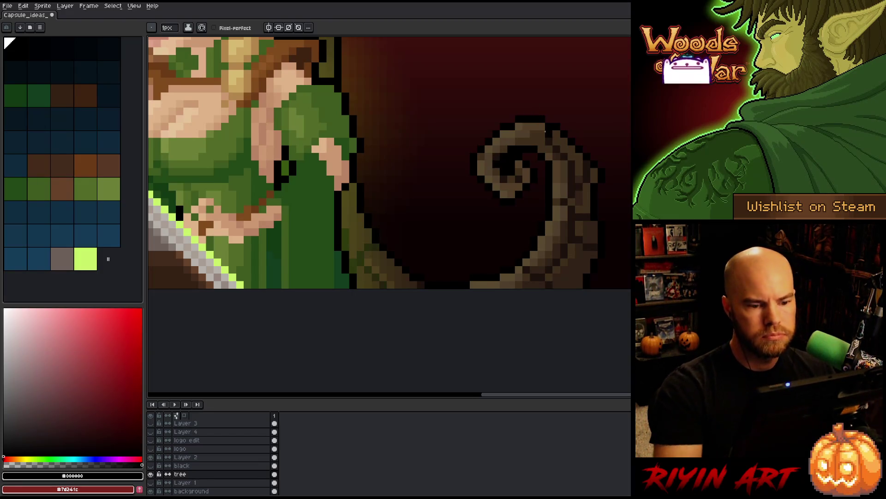
scroll(531, 148, down, 3)
scroll(526, 169, up, 4)
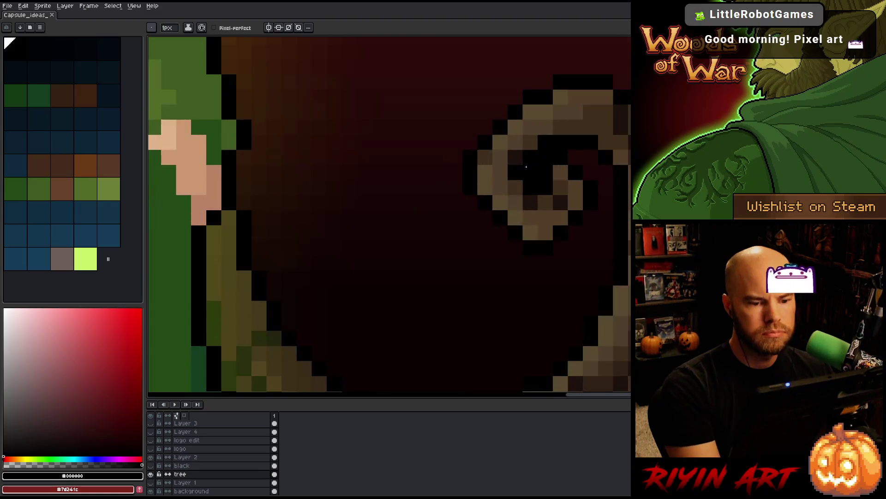
scroll(474, 194, down, 3)
scroll(474, 195, down, 2)
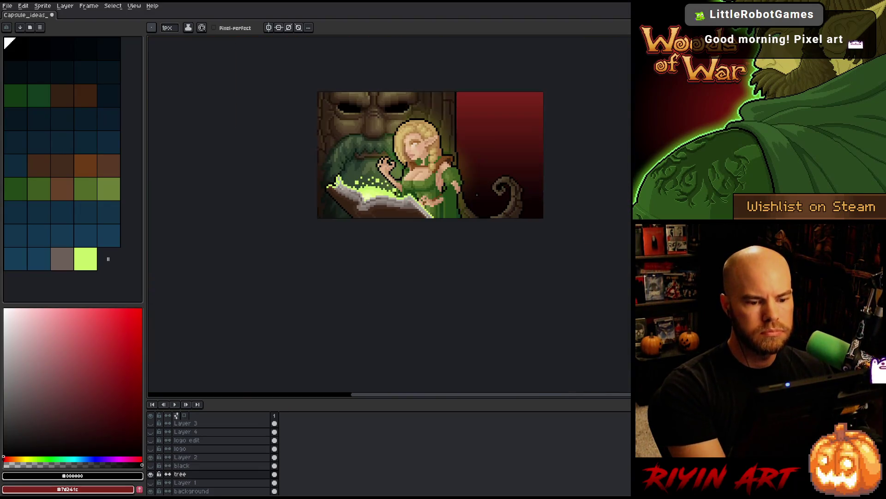
scroll(511, 187, up, 4)
scroll(510, 187, down, 2)
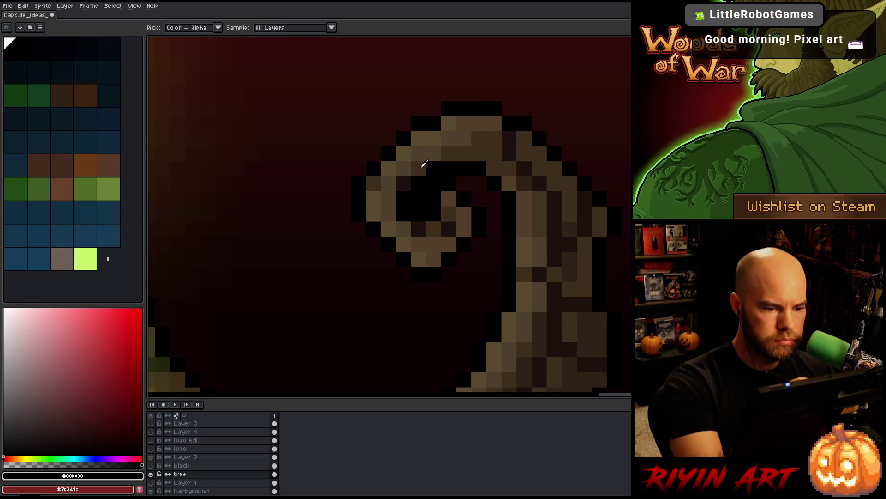
- Sample the dark brown from the branch as the drawing colour
alt+click(420, 164)
scroll(411, 154, down, 2)
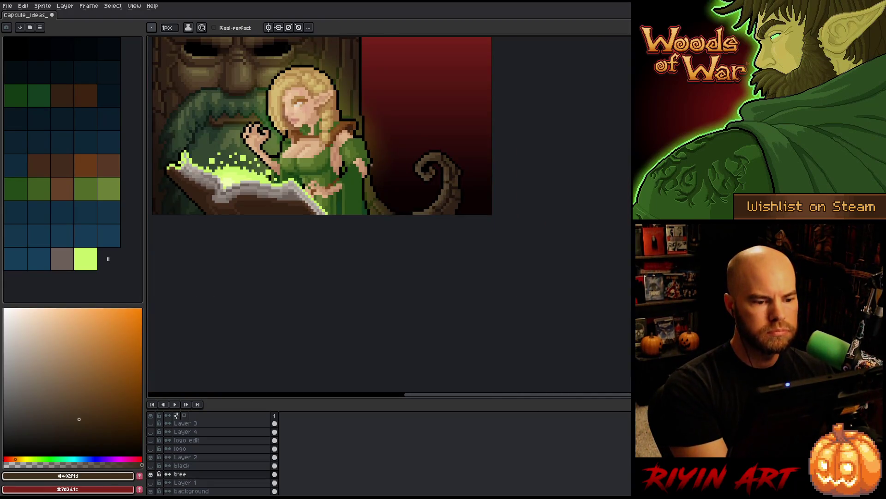
scroll(397, 190, up, 4)
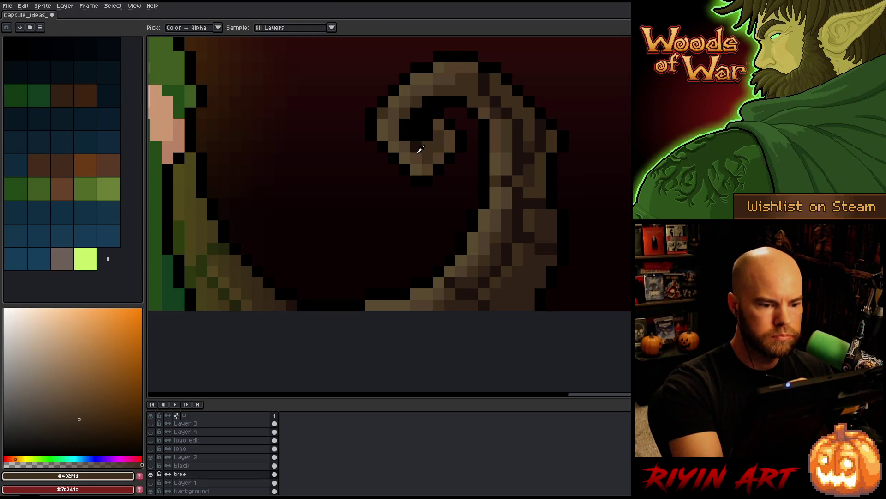
- Sample mid and darker browns from the curl and branch stem
alt+click(411, 138)
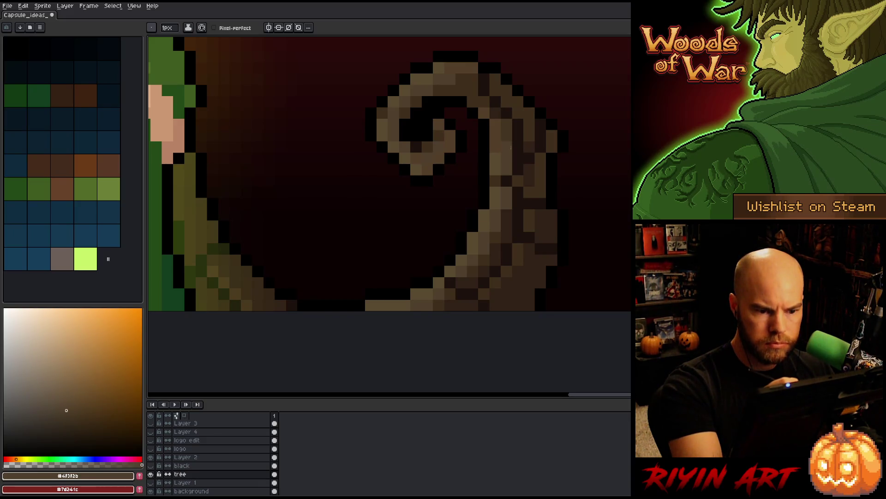
key(alt)
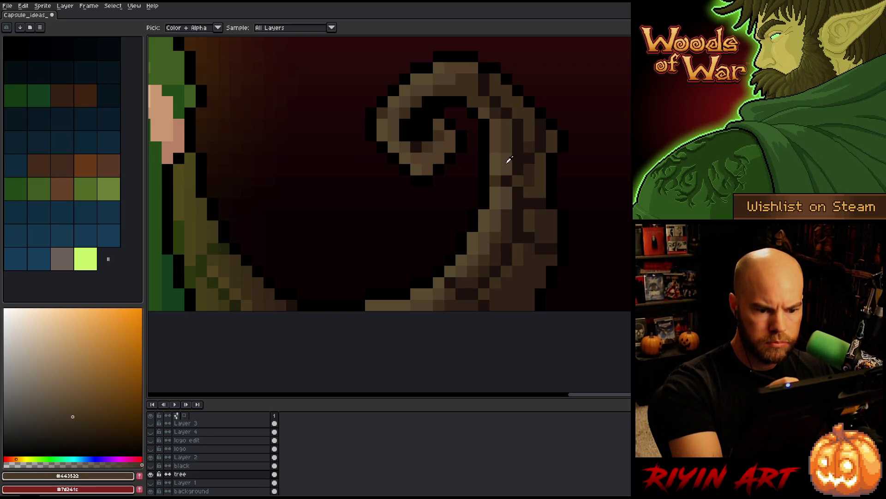
alt+click(509, 137)
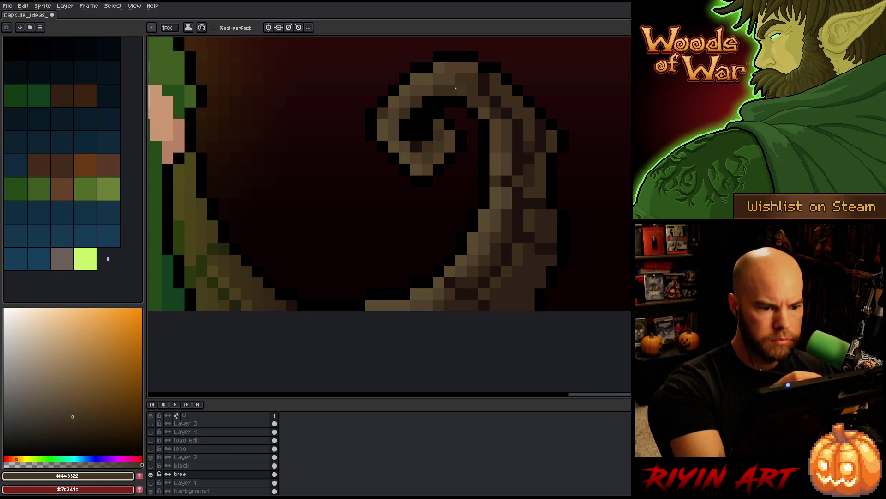
key(alt)
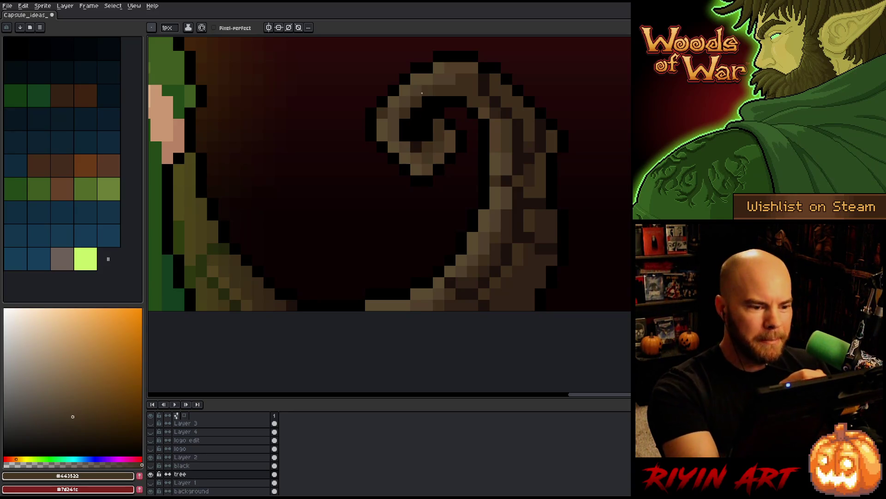
alt+click(420, 142)
key(alt)
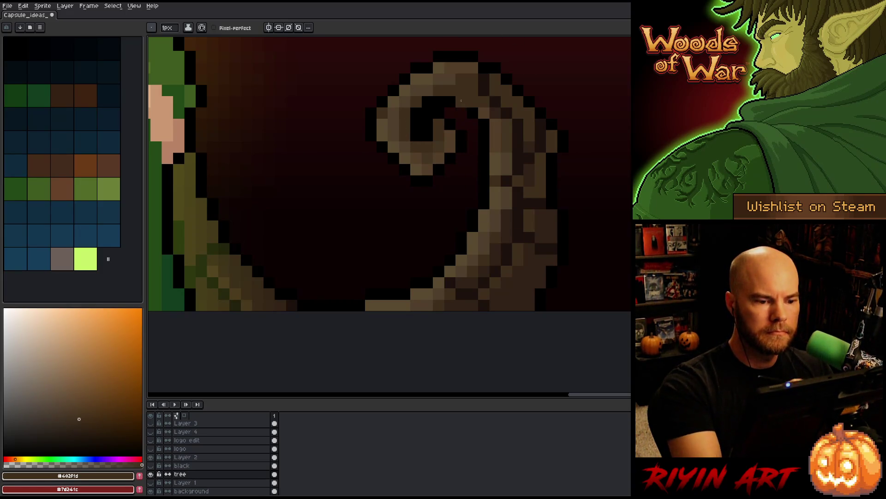
scroll(484, 119, down, 5)
scroll(485, 119, up, 5)
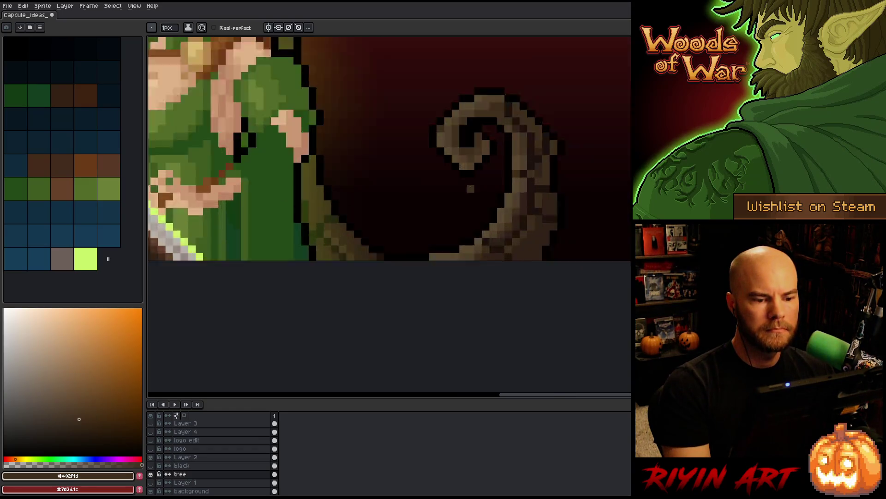
- Repaint the curl's tip with lighter brown pixels
key(alt)
alt+click(419, 110)
alt+click(423, 112)
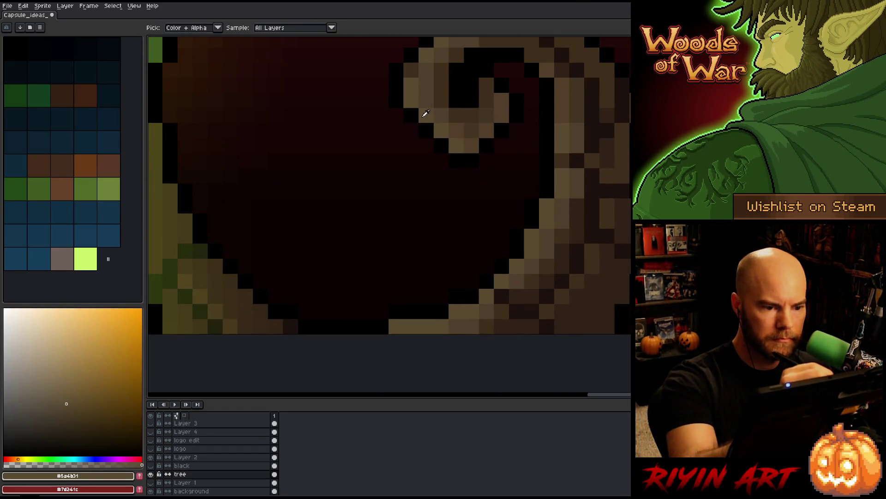
mouse_move(427, 131)
mouse_down()
mouse_move(441, 145)
mouse_move(447, 101)
mouse_up()
alt+click(447, 101)
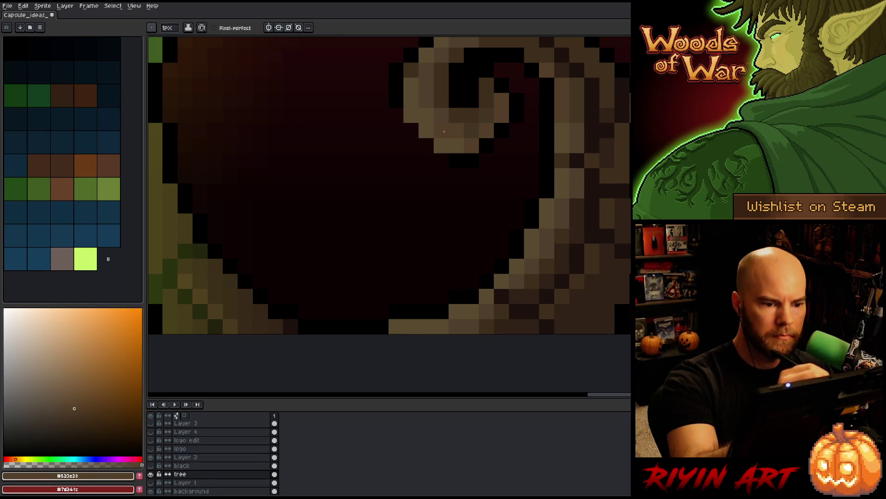
- Outline the swirl's underside with black pixels
alt+click(398, 111)
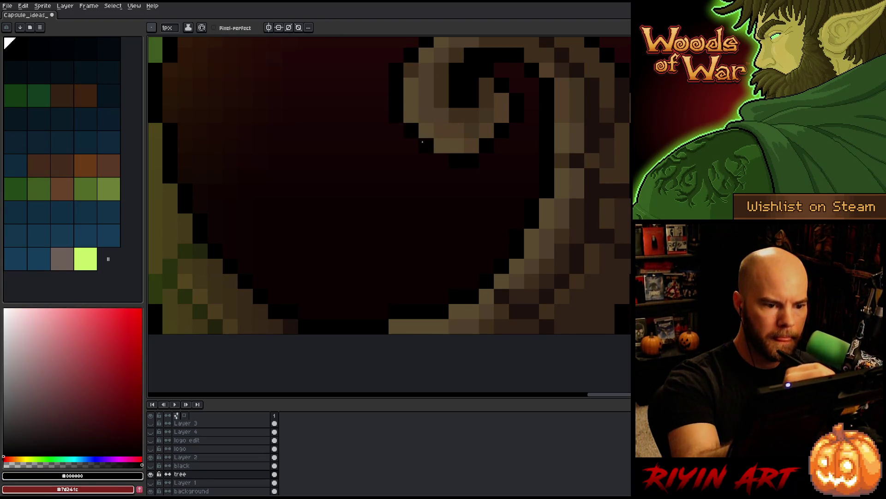
click(457, 145)
click(441, 145)
scroll(439, 240, down, 1)
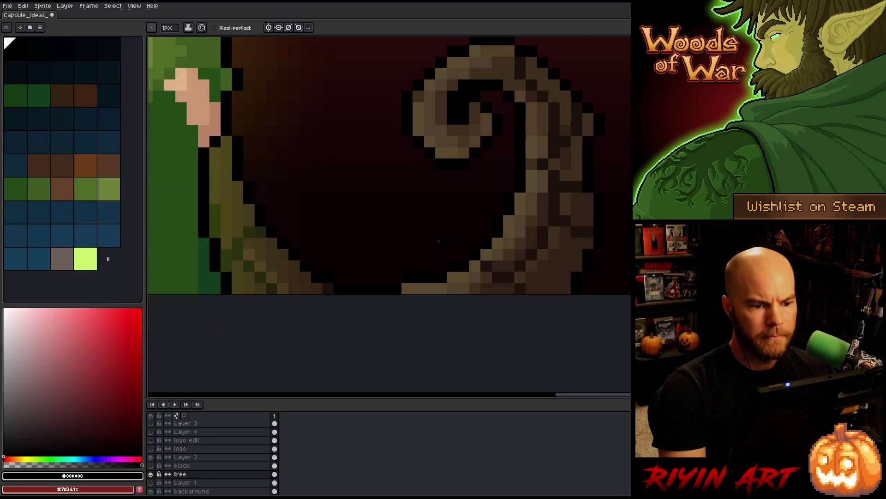
scroll(439, 240, down, 2)
scroll(420, 231, up, 1)
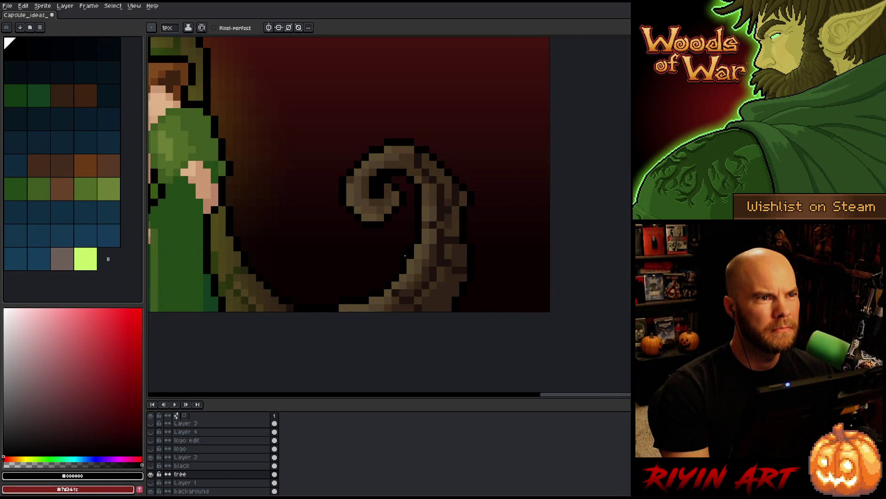
scroll(382, 225, up, 1)
scroll(351, 198, down, 4)
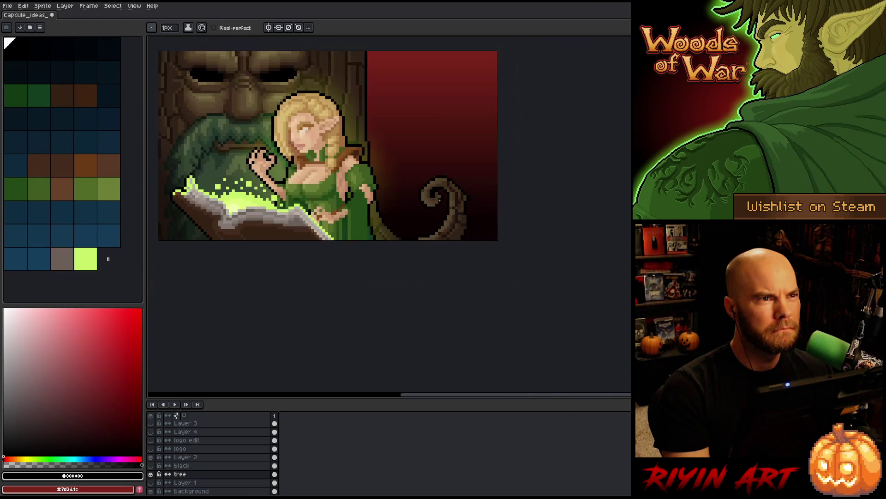
mouse_move(336, 181)
mouse_down()
mouse_move(445, 253)
mouse_move(390, 239)
mouse_up()
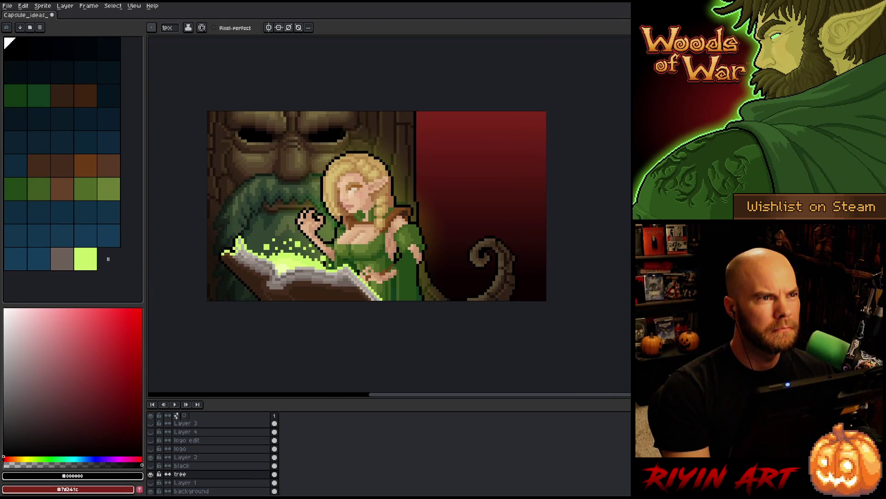
scroll(382, 183, up, 1)
scroll(317, 200, down, 1)
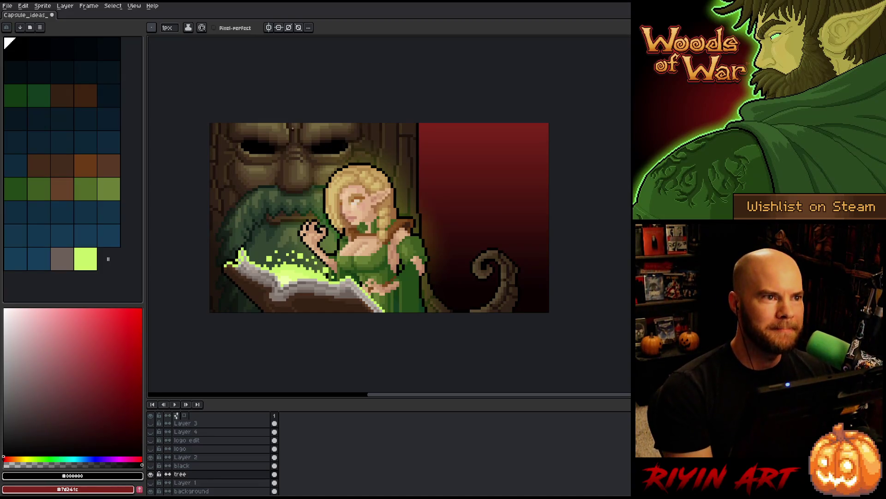
scroll(293, 128, up, 1)
mouse_move(305, 237)
mouse_down()
mouse_move(314, 209)
mouse_move(332, 220)
mouse_move(324, 221)
mouse_up()
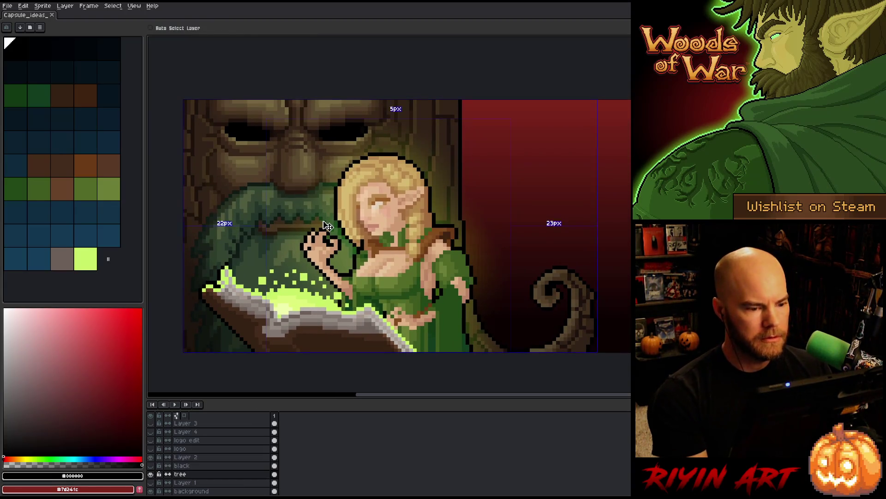
key(b)
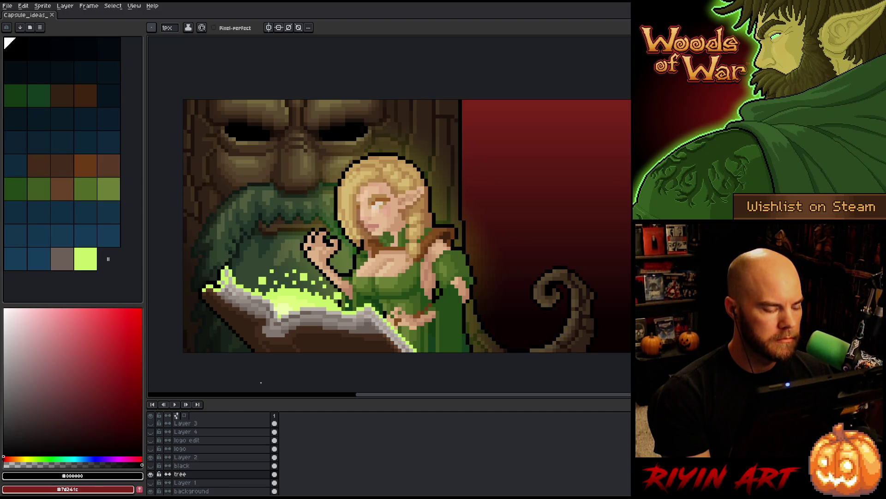
- Hide the other layers so only the tree layer is visible
alt+click(153, 474)
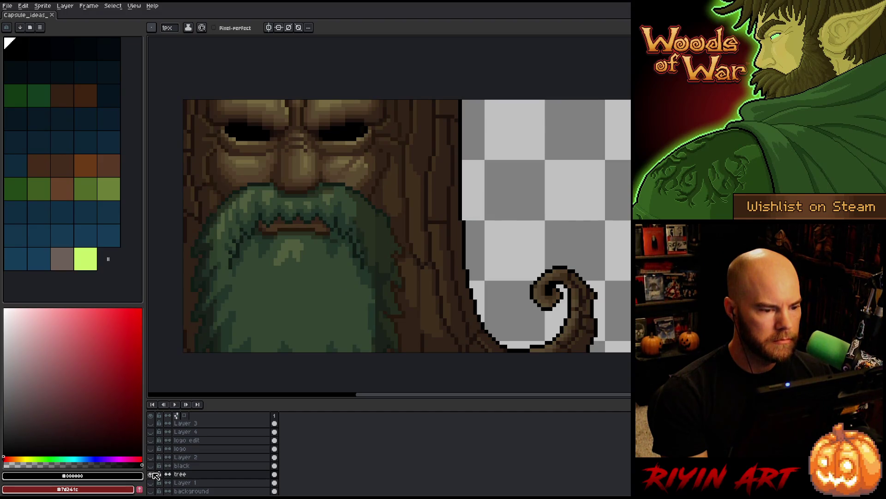
alt+click(153, 474)
alt+click(154, 473)
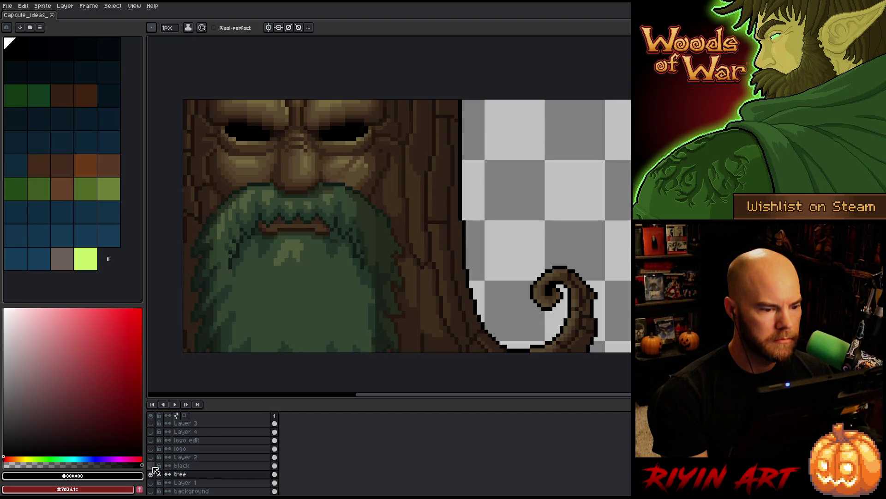
scroll(271, 200, up, 4)
- Recolour beard pixels with sampled greens and add lighter moss-green highlights
alt+click(561, 329)
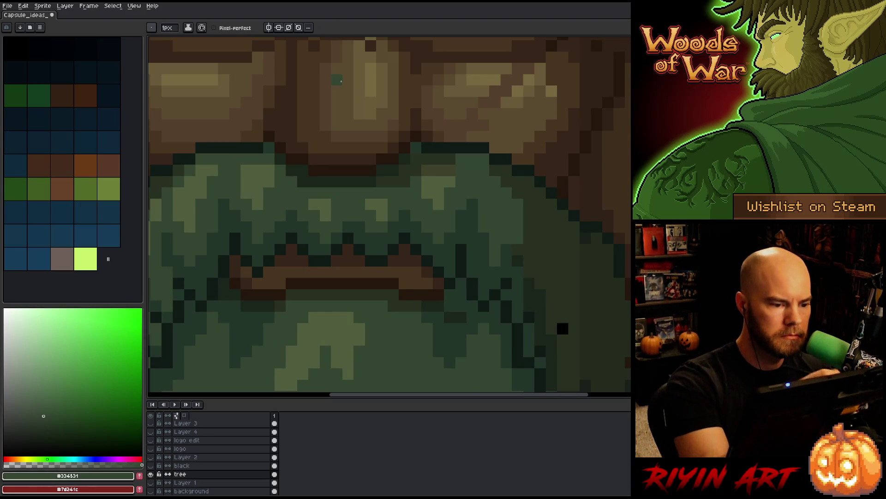
alt+click(310, 172)
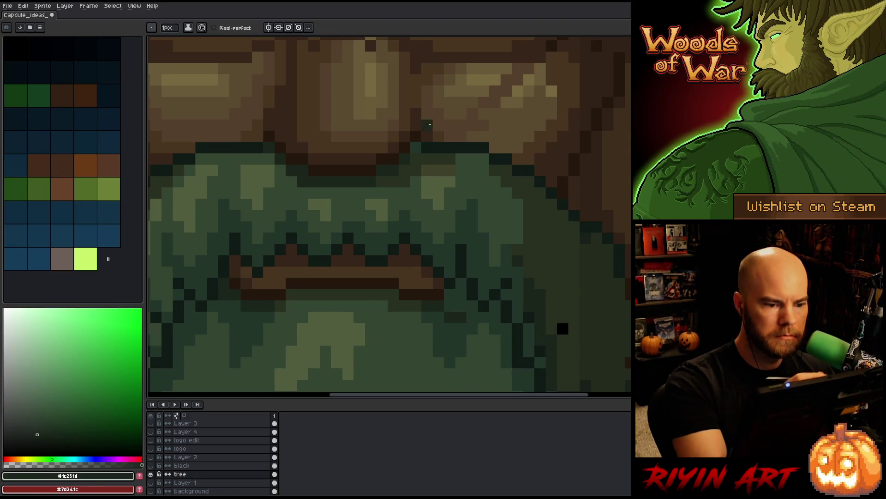
alt+click(405, 176)
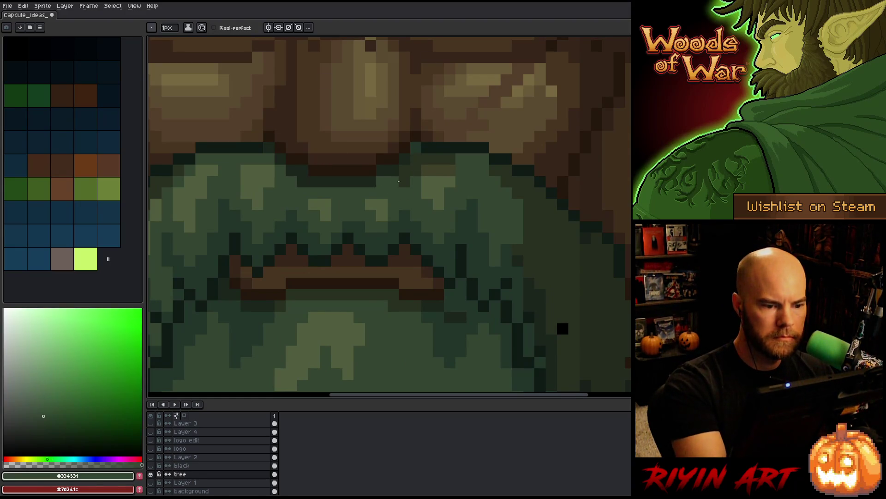
alt+click(420, 156)
alt+click(461, 168)
click(452, 164)
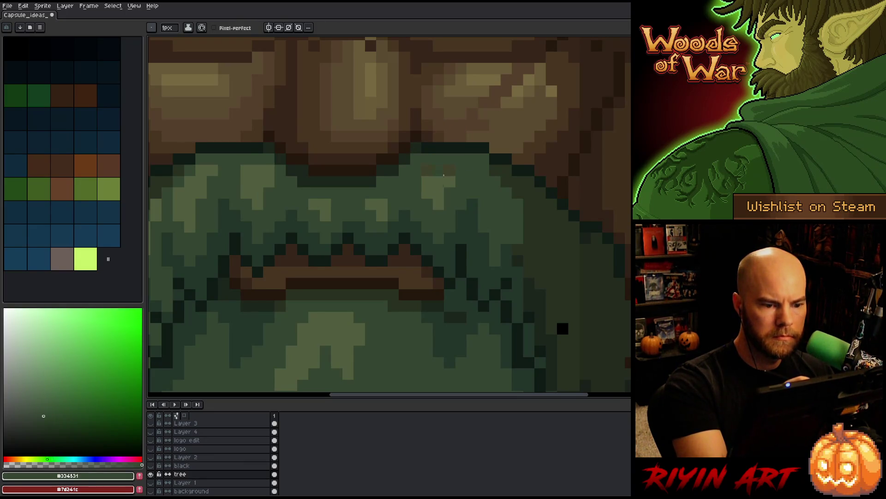
alt+click(443, 175)
click(444, 171)
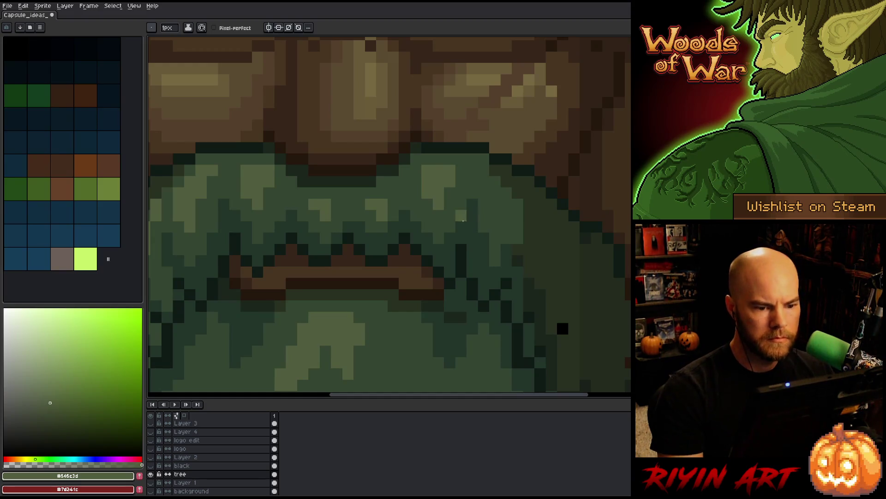
- Show all layers again and sample dark and near-black greens from the beard's left side
scroll(404, 256, down, 3)
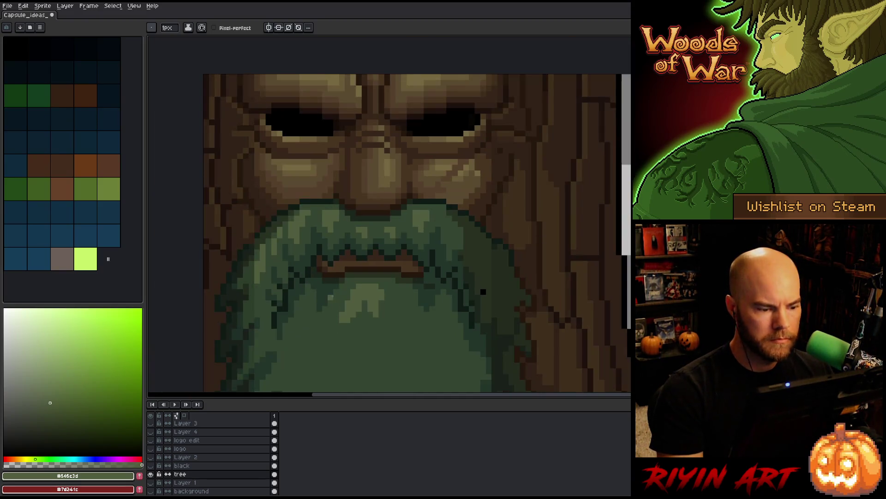
alt+click(151, 474)
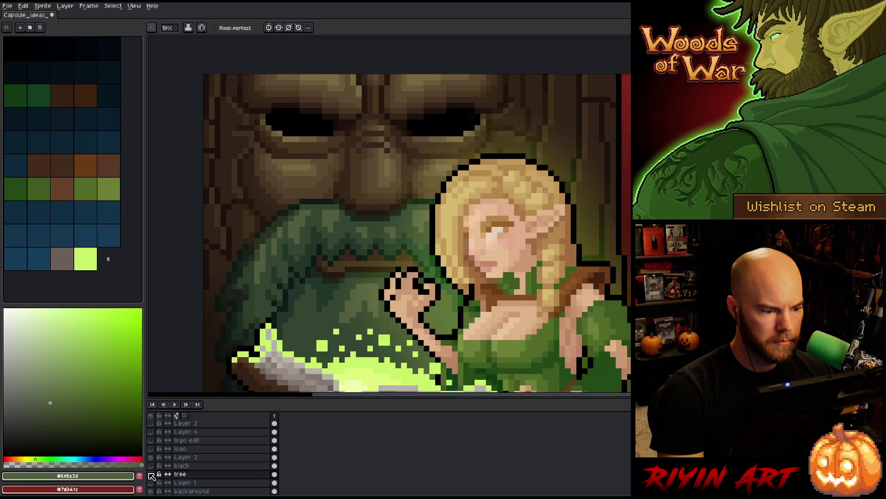
scroll(240, 291, up, 2)
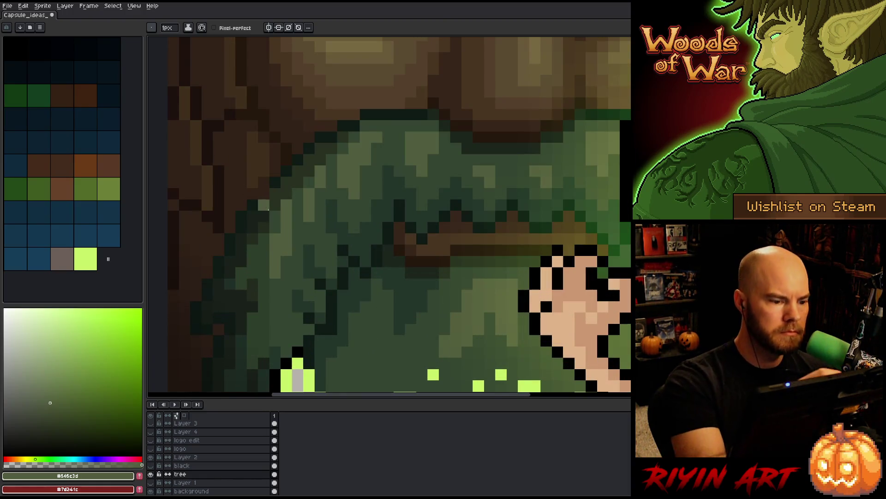
alt+click(267, 224)
alt+click(251, 204)
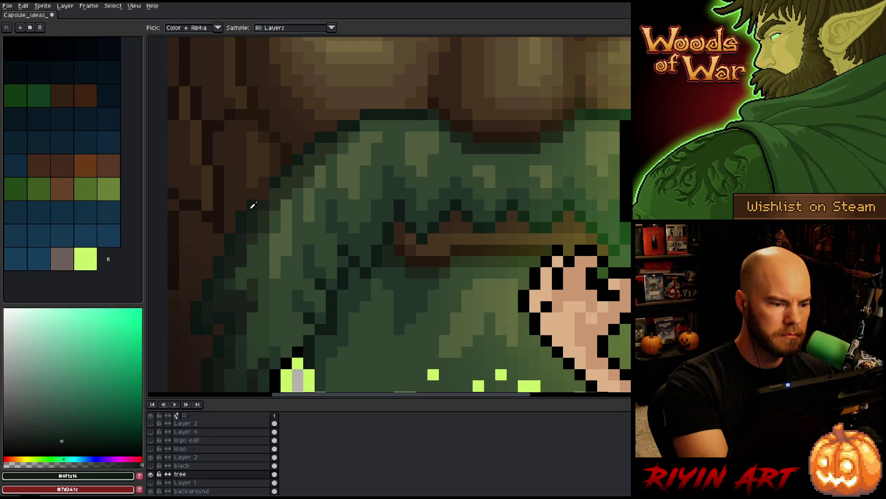
drag(465, 292, 407, 252)
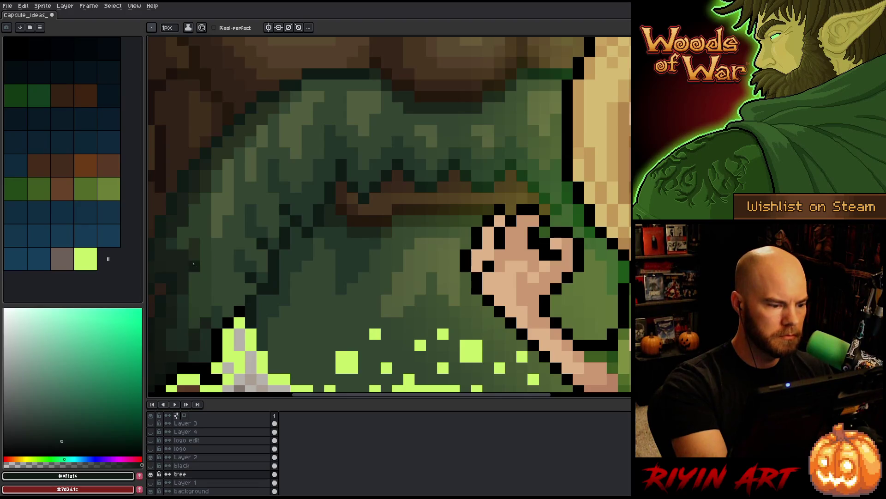
alt+click(195, 241)
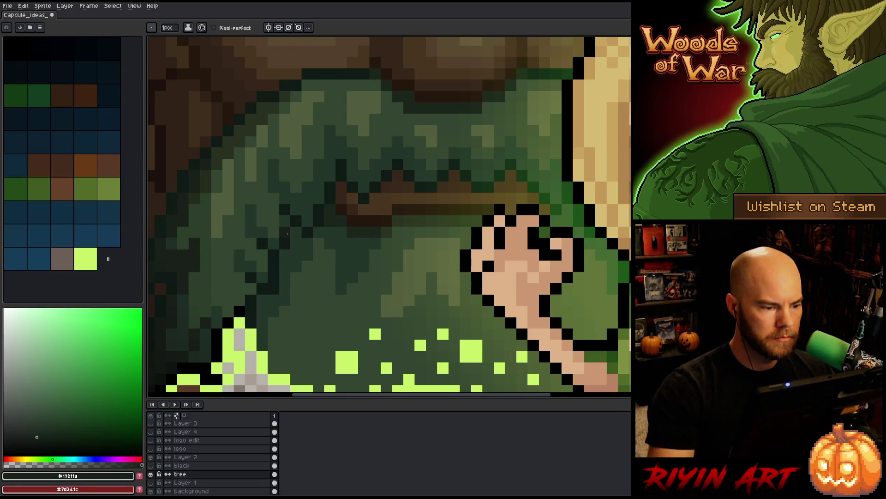
scroll(287, 235, down, 5)
scroll(249, 225, up, 3)
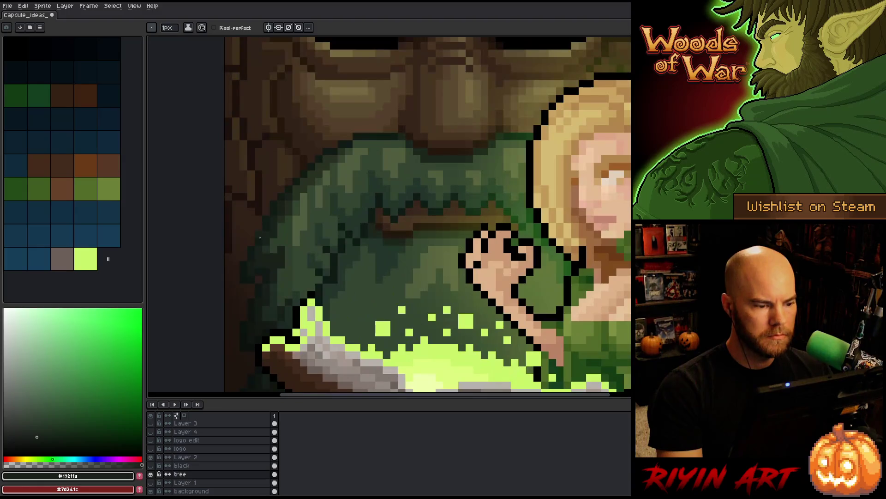
key(v)
key(b)
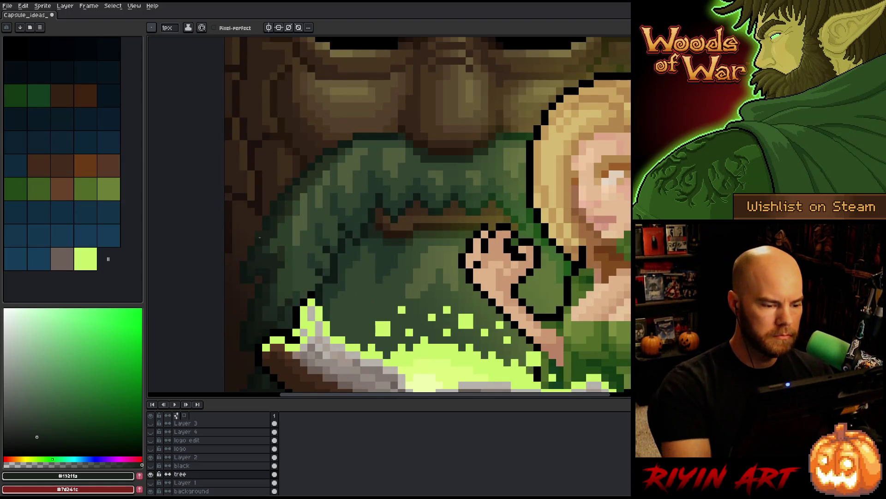
- Shade the beard's left edge, alternating dark olive green and dark brown
alt+click(317, 197)
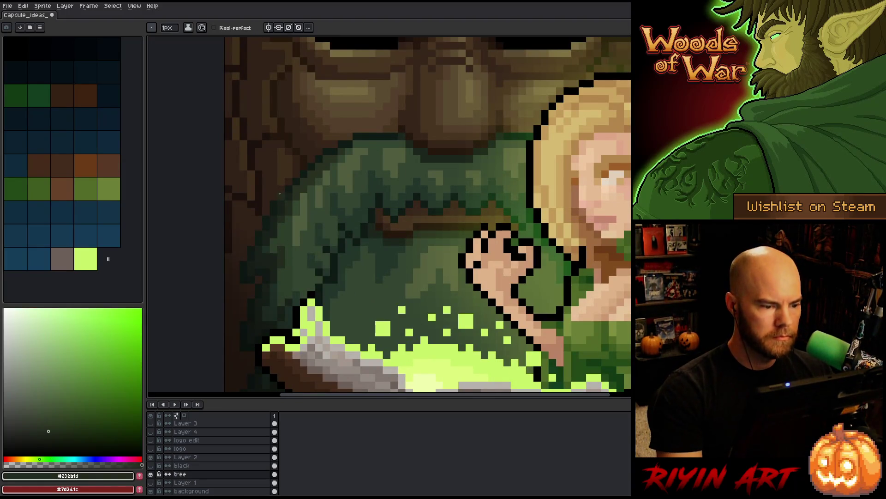
scroll(287, 215, down, 5)
scroll(279, 227, up, 1)
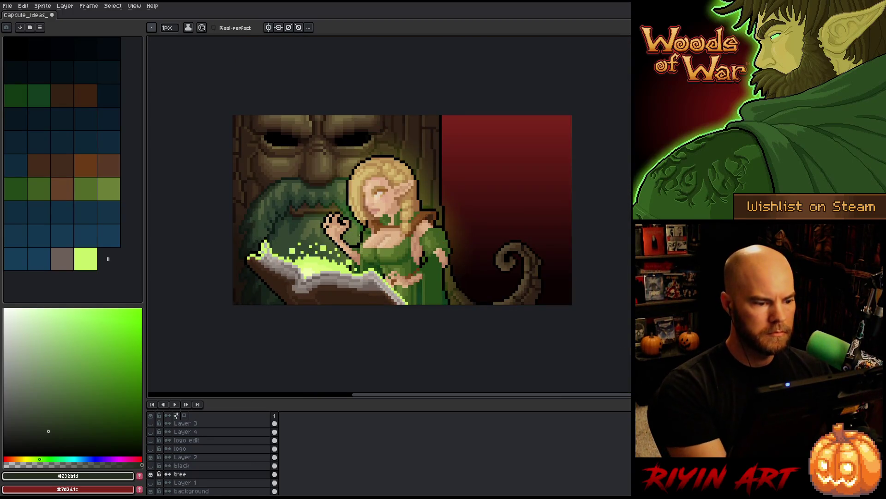
scroll(280, 226, up, 3)
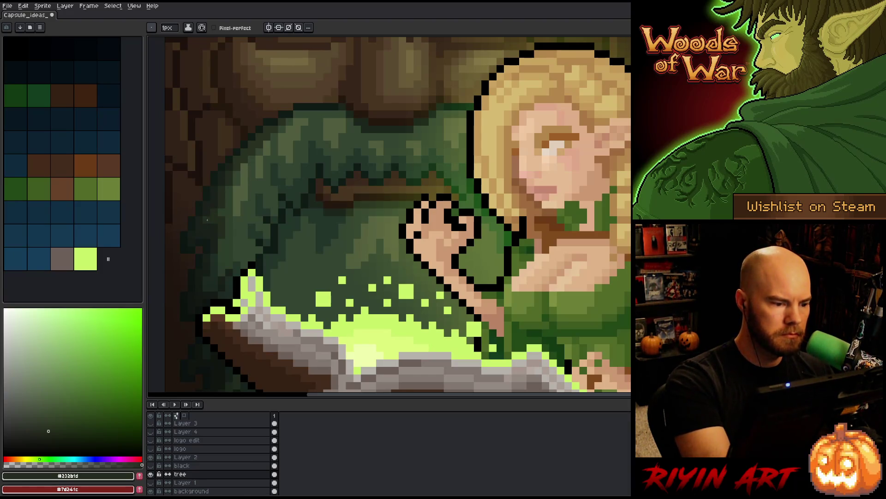
alt+click(212, 202)
alt+click(258, 120)
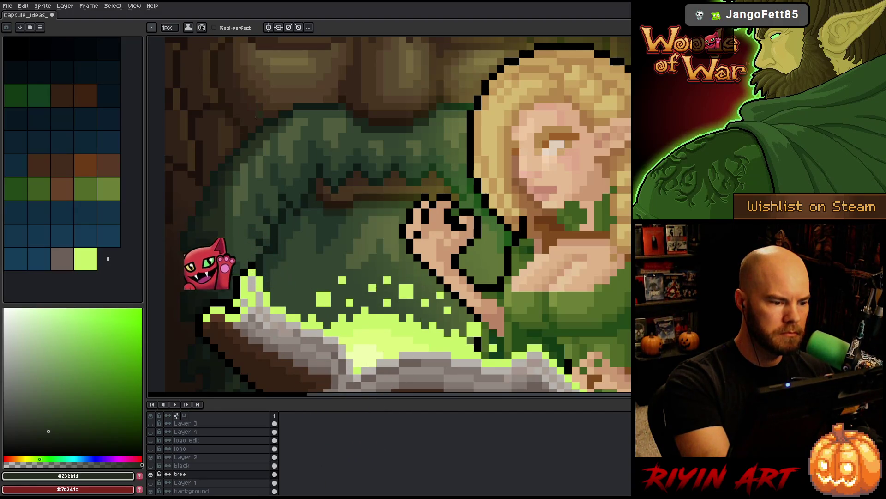
alt+click(223, 205)
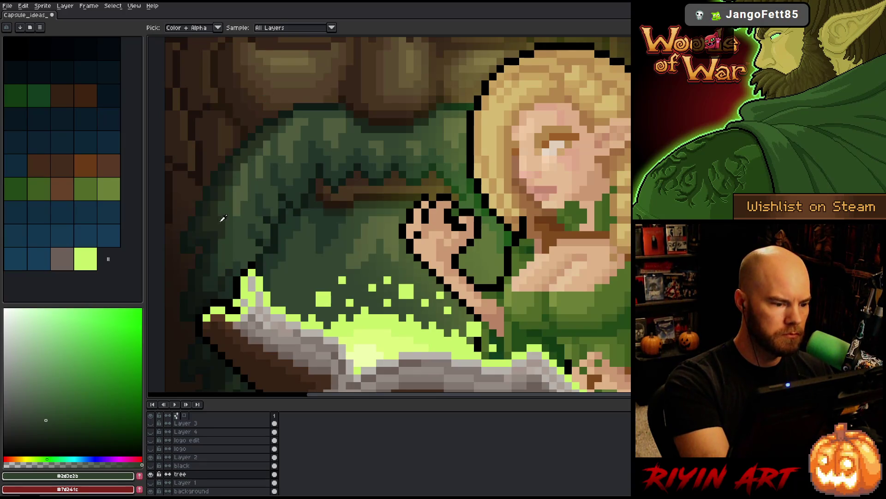
alt+click(218, 219)
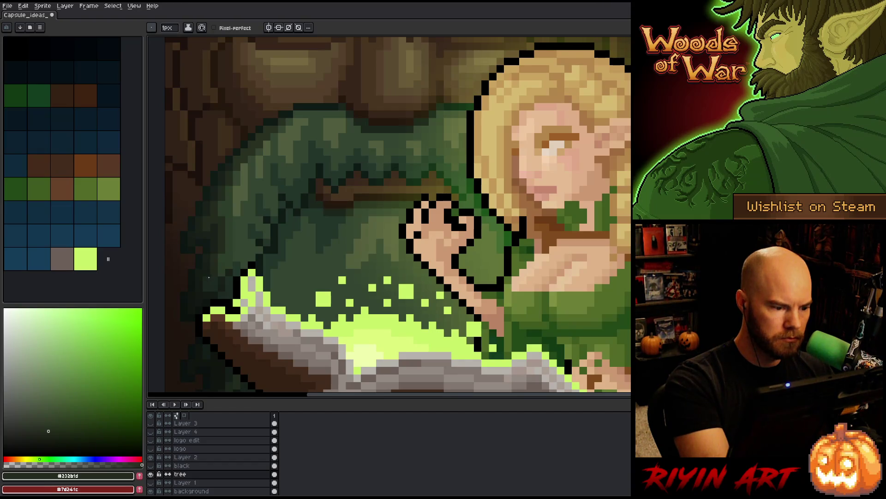
scroll(215, 279, down, 2)
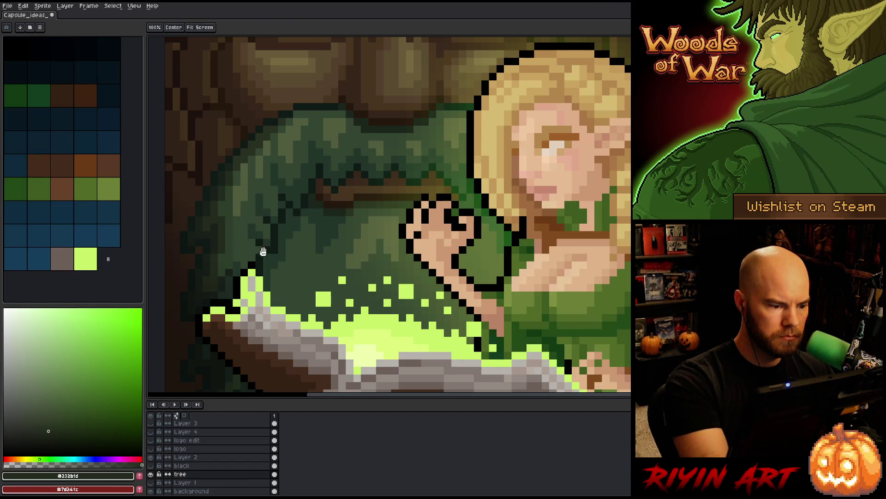
- Eyedrop the beard's dark green, then the darkest green from the mustache shading
scroll(273, 154, up, 2)
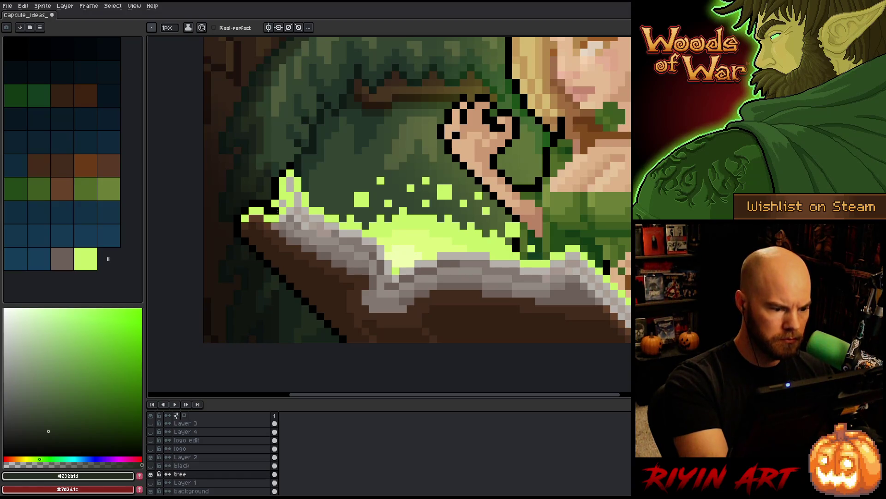
drag(245, 254, 302, 242)
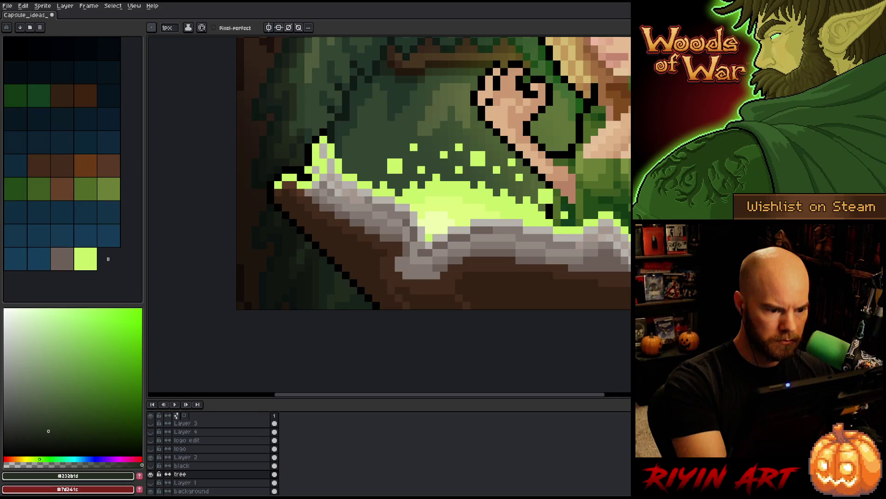
scroll(323, 257, up, 5)
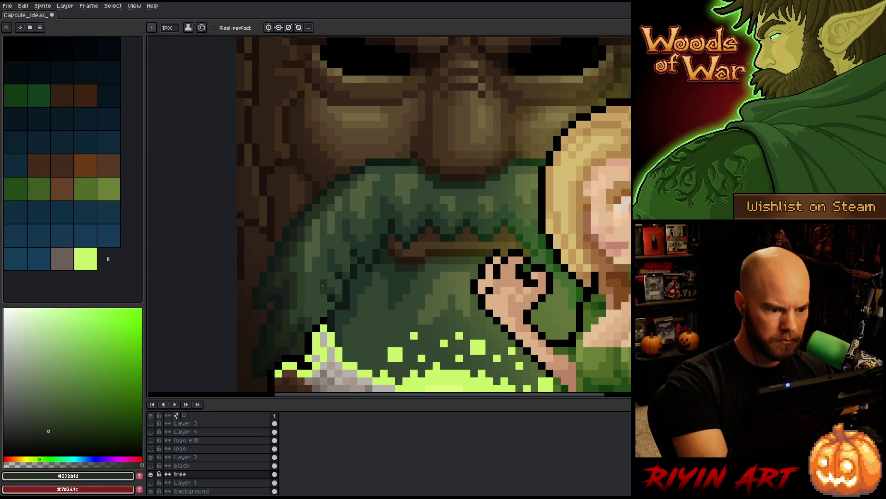
key(alt)
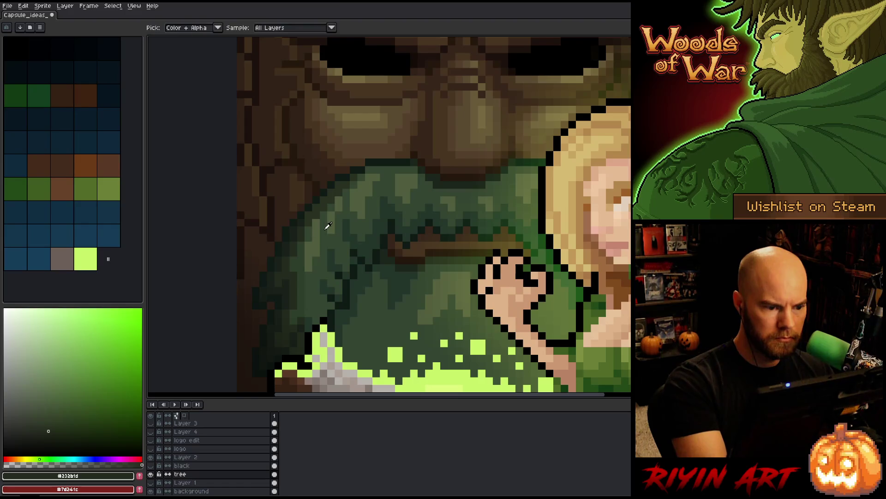
click(327, 225)
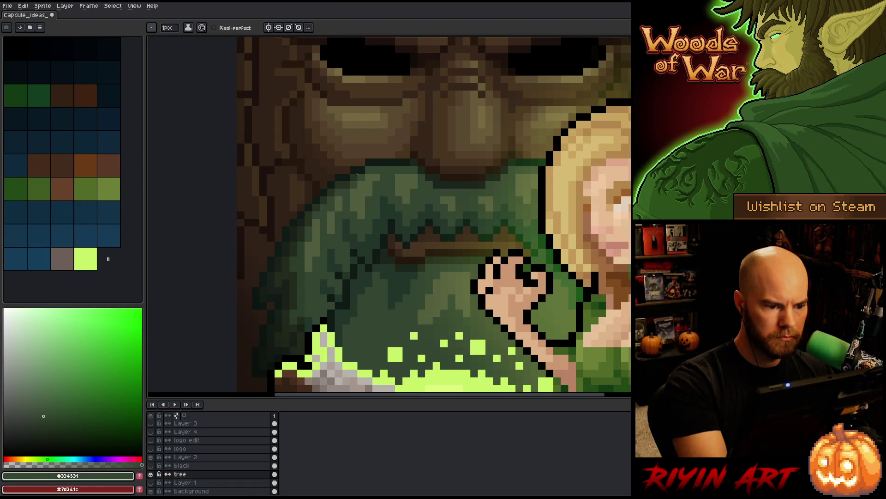
drag(369, 244, 258, 188)
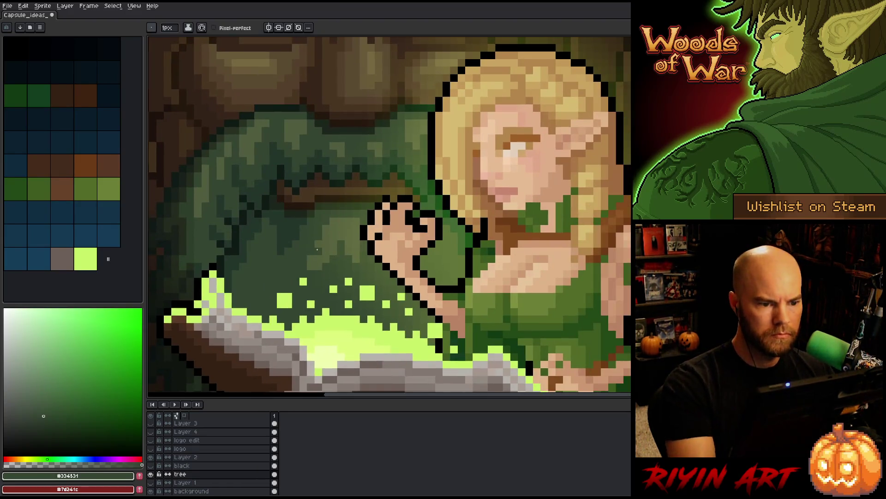
scroll(298, 209, down, 2)
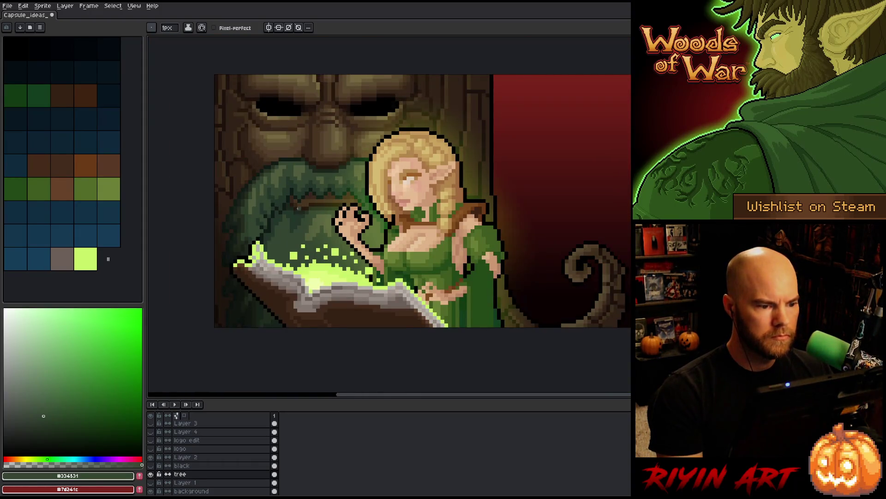
scroll(289, 180, up, 3)
alt+click(341, 120)
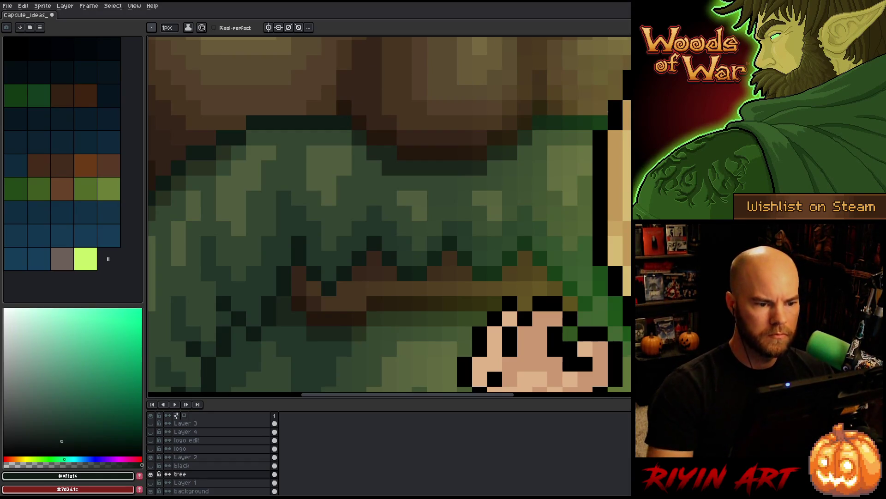
scroll(299, 291, down, 4)
drag(299, 292, 329, 283)
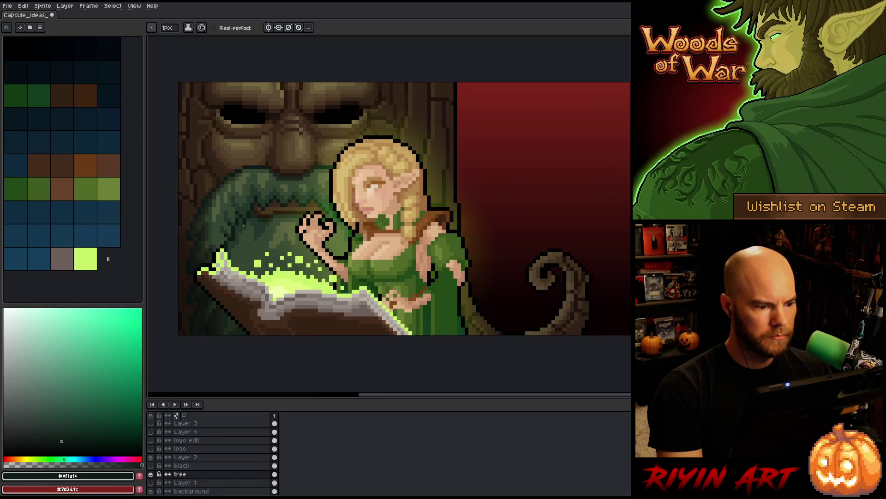
scroll(261, 198, up, 4)
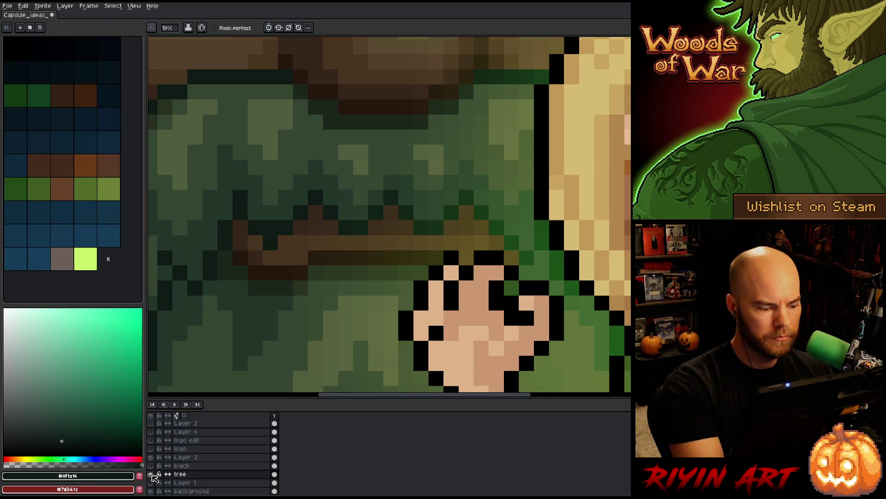
- Hide the elf layer and paint dark green shading beside the tree's mouth
click(151, 466)
alt+click(259, 276)
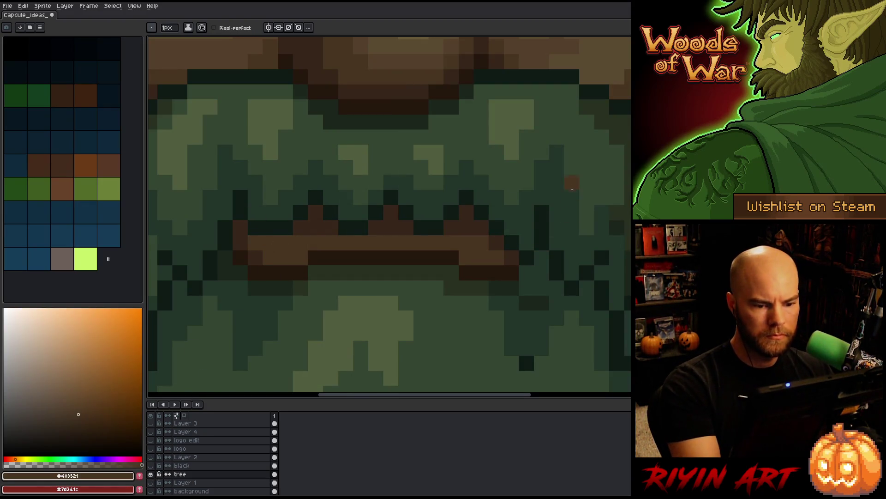
alt+click(496, 241)
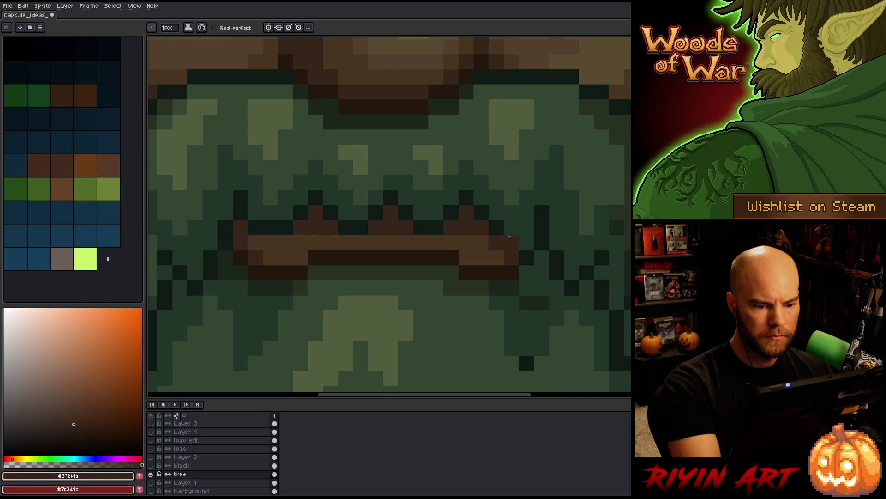
alt+click(496, 229)
click(527, 212)
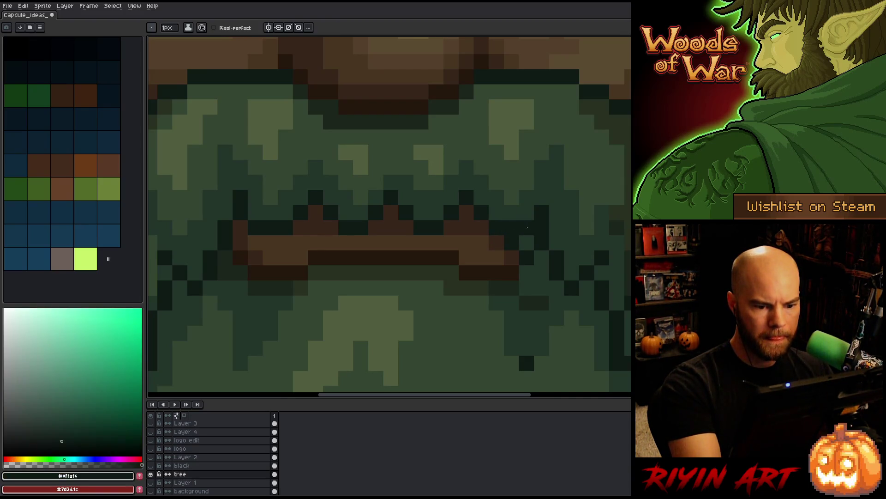
click(557, 152)
- Add a dark brown corner pixel and lengthen the brown mouth line to the right
alt+click(513, 254)
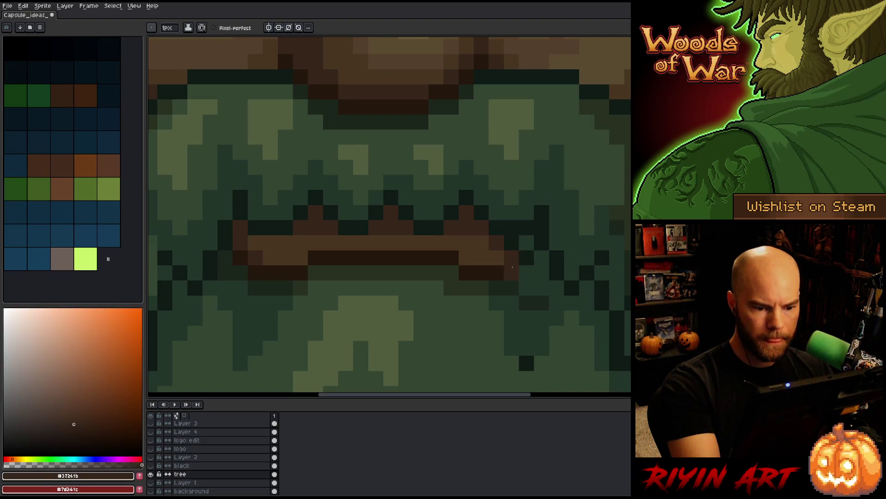
click(526, 258)
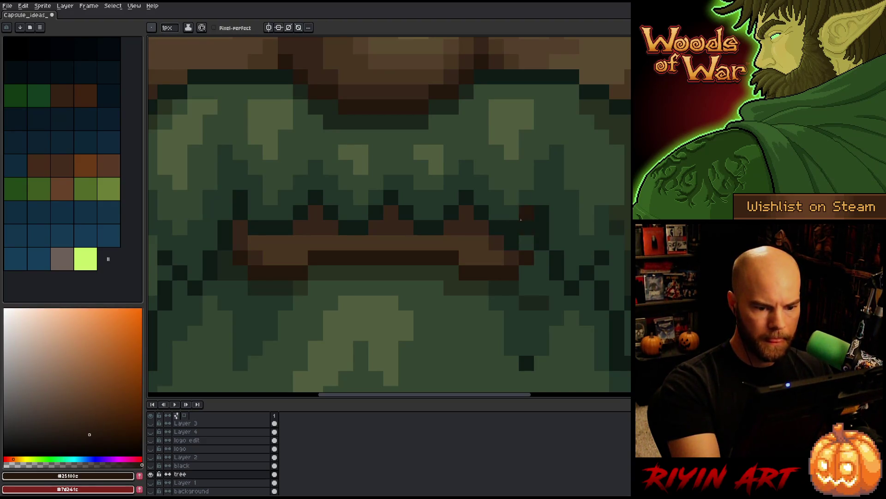
alt+click(526, 242)
click(511, 243)
alt+click(483, 243)
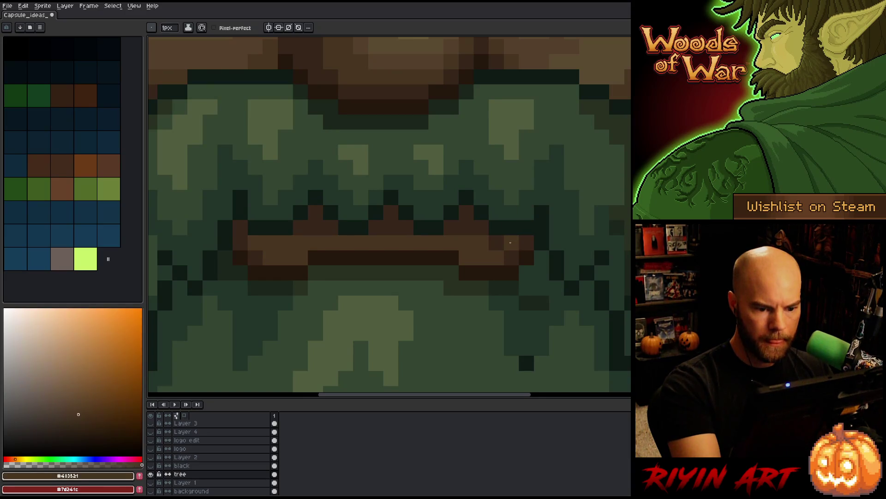
click(497, 243)
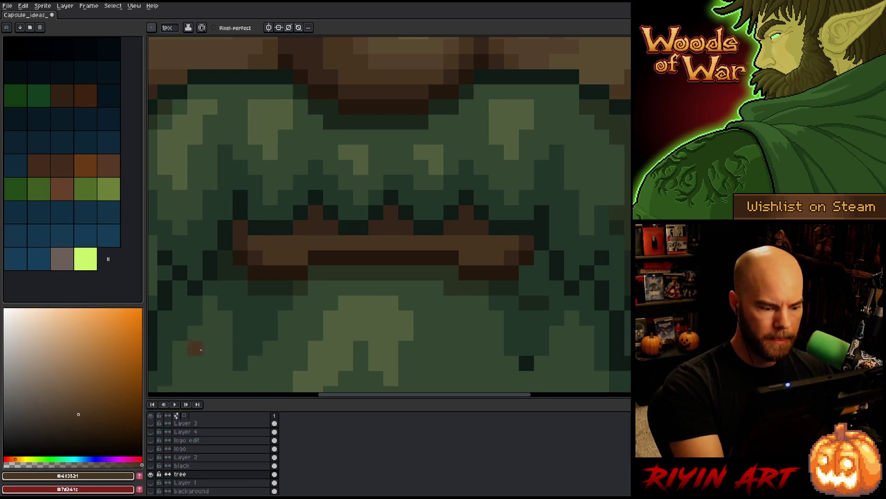
scroll(387, 217, down, 5)
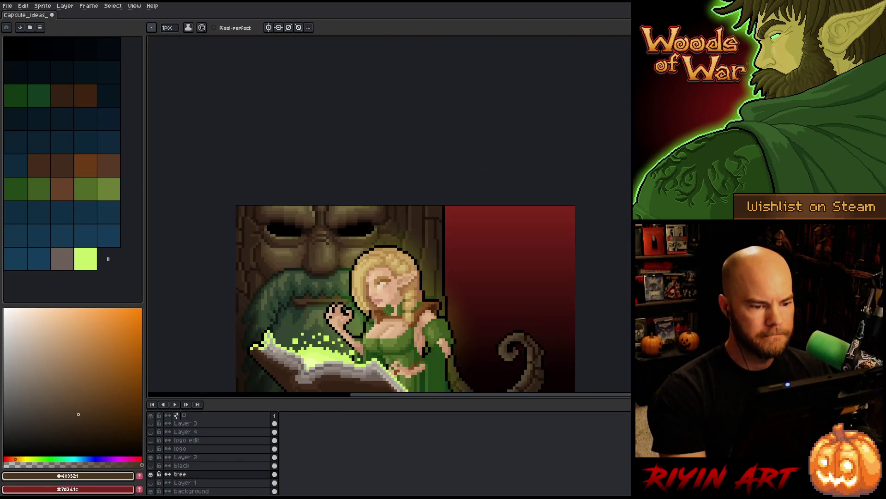
- Reframe the view on the tree face and pick a darker brown from the bark
scroll(310, 315, up, 4)
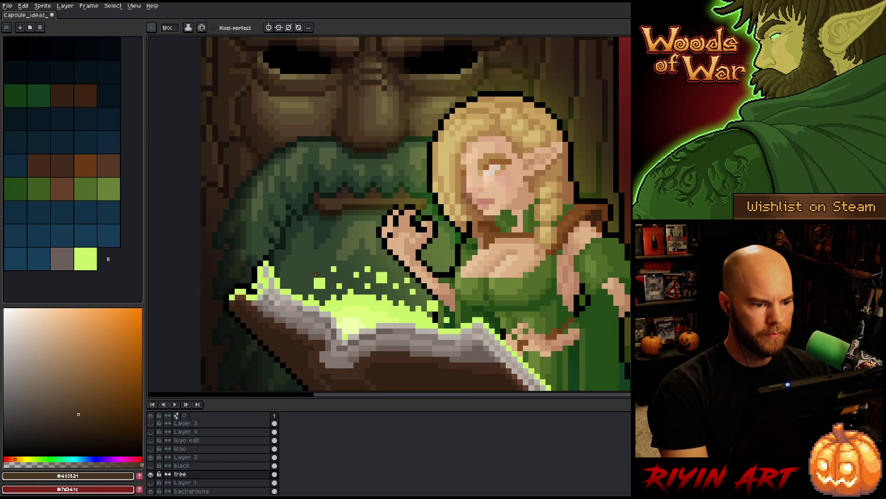
scroll(315, 262, down, 1)
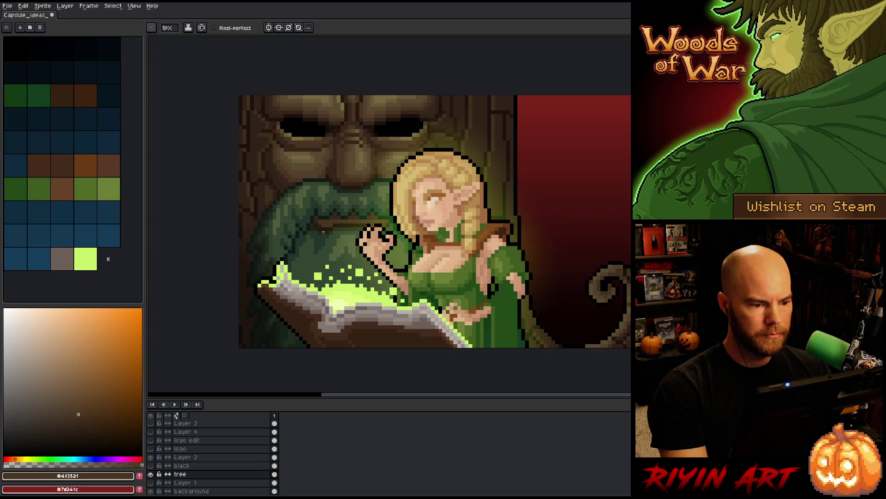
scroll(322, 211, up, 2)
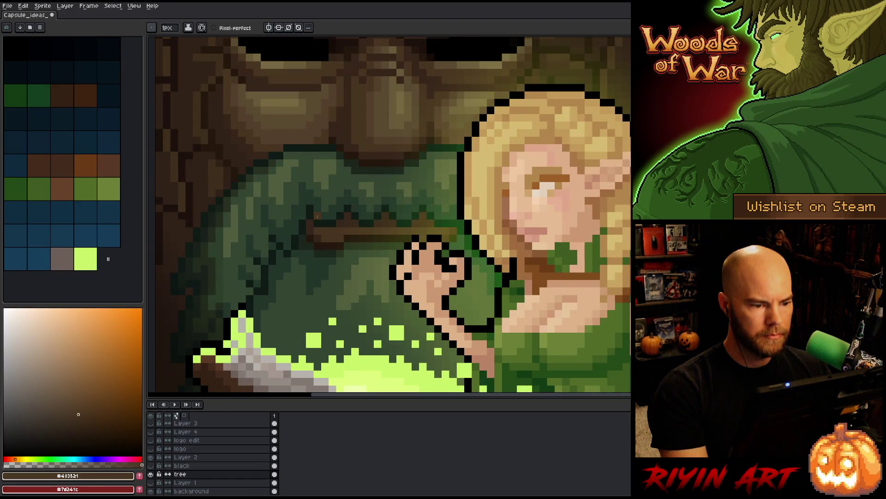
scroll(337, 277, down, 3)
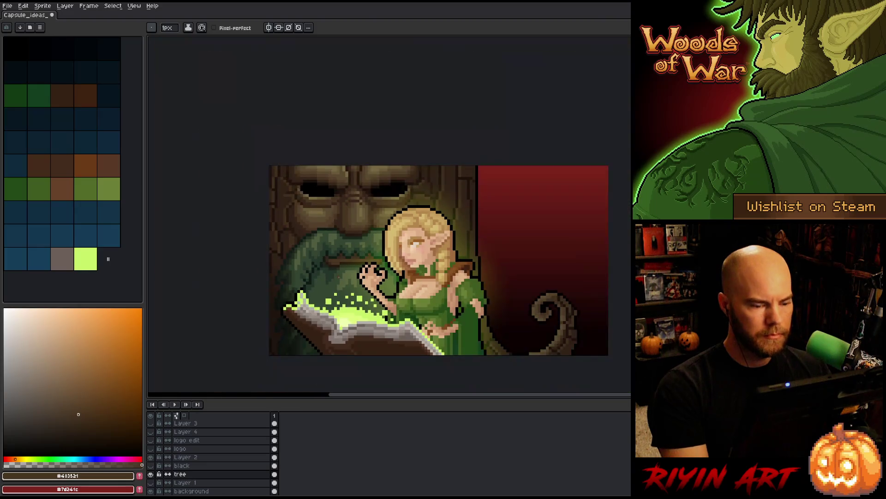
scroll(481, 272, up, 1)
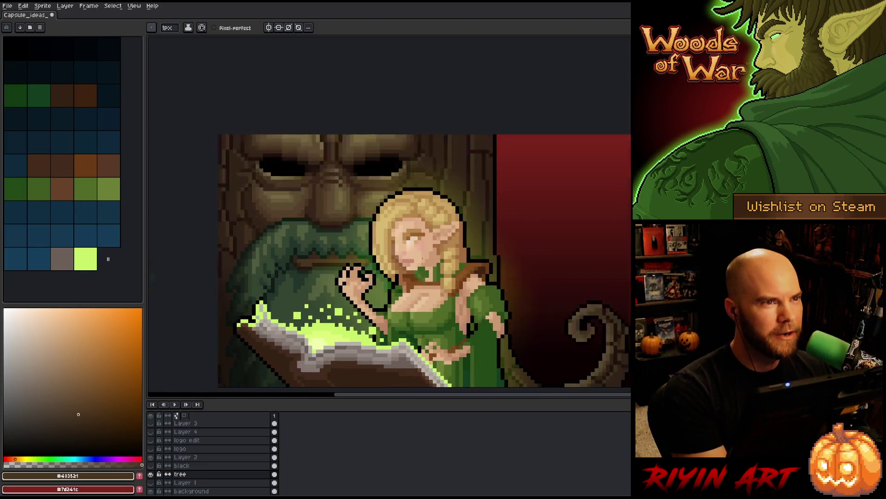
mouse_move(331, 234)
mouse_down()
mouse_move(345, 189)
mouse_move(319, 185)
mouse_move(295, 217)
mouse_up()
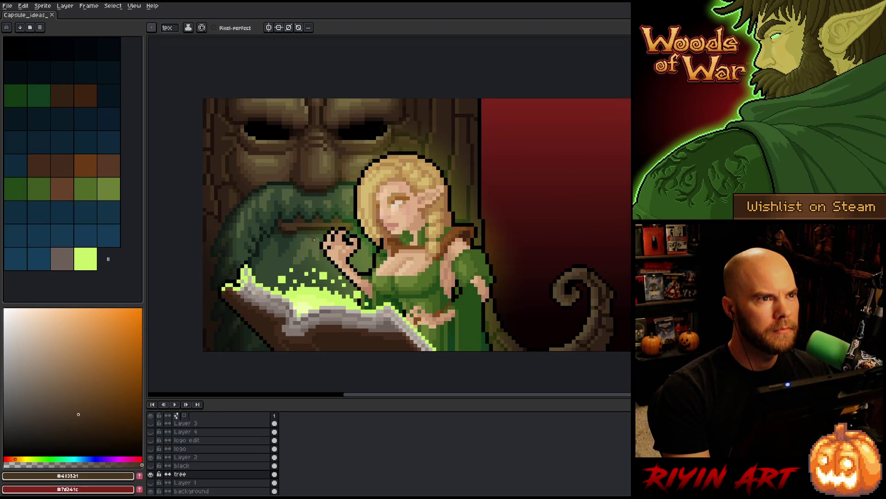
scroll(318, 225, up, 1)
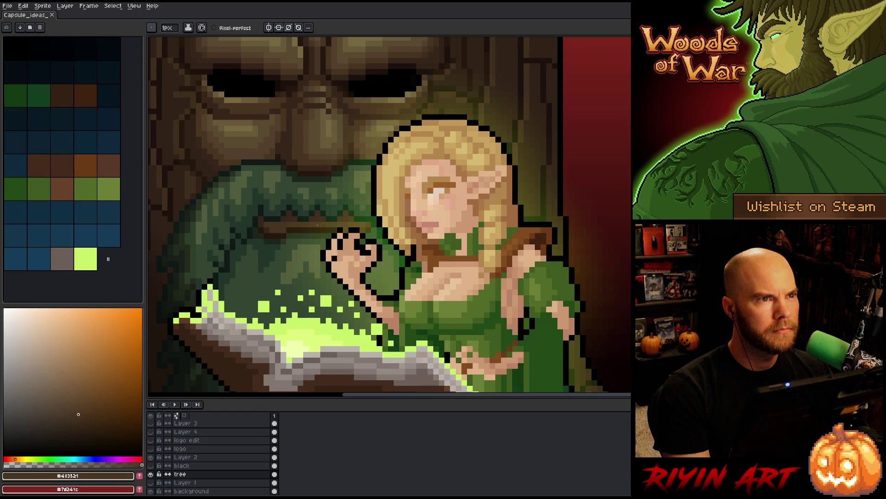
scroll(315, 224, down, 1)
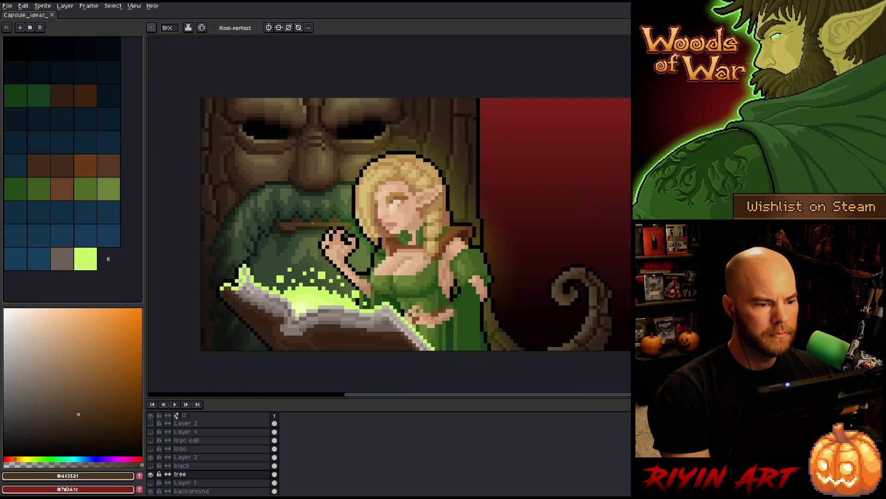
drag(278, 213, 257, 231)
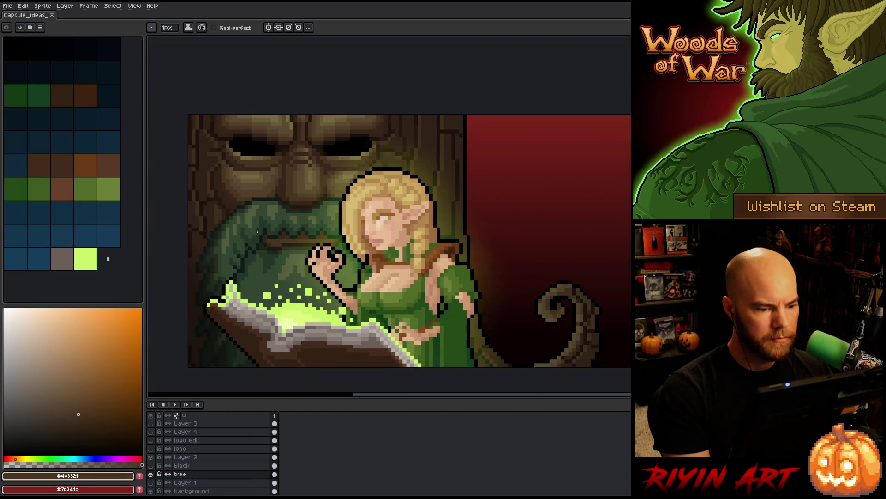
scroll(257, 232, up, 1)
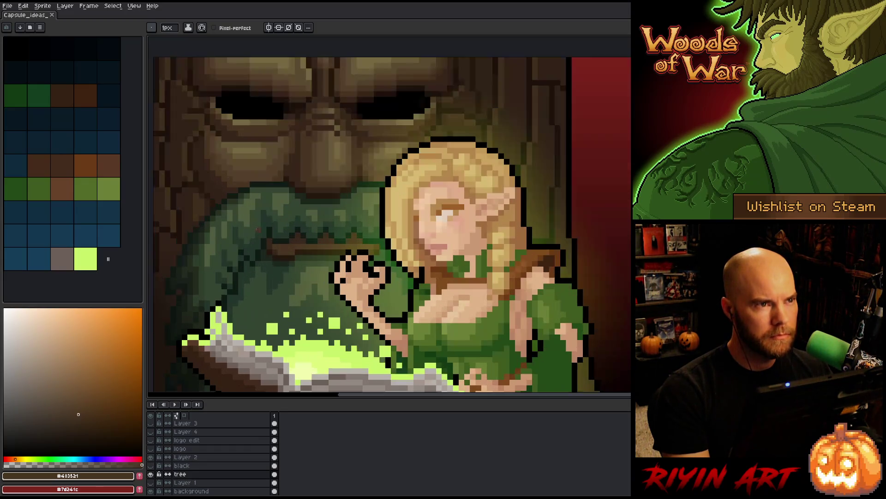
drag(273, 237, 257, 198)
scroll(259, 203, down, 1)
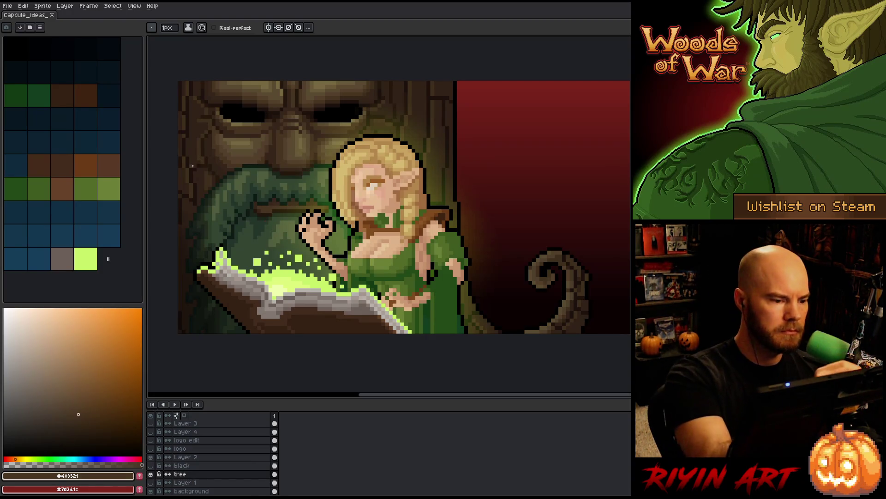
alt+click(211, 178)
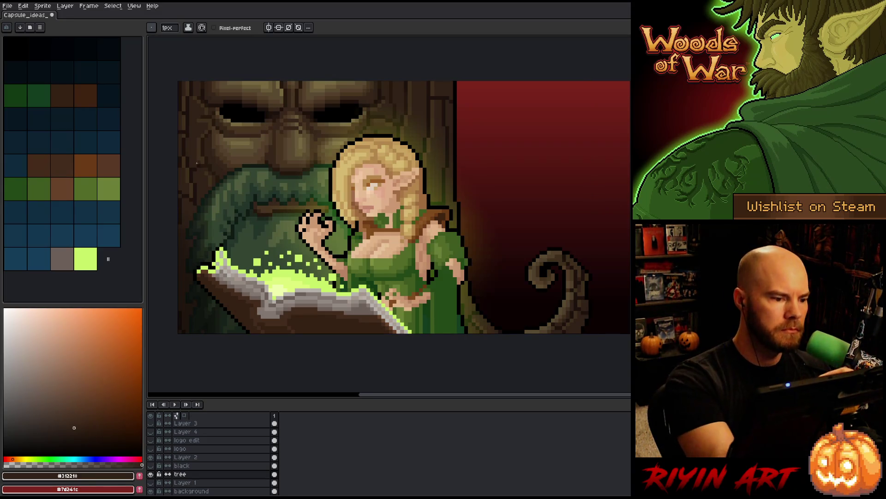
- Save the capsule, then sample dark, light, olive and mid greens from the beard
key(ctrl+s)
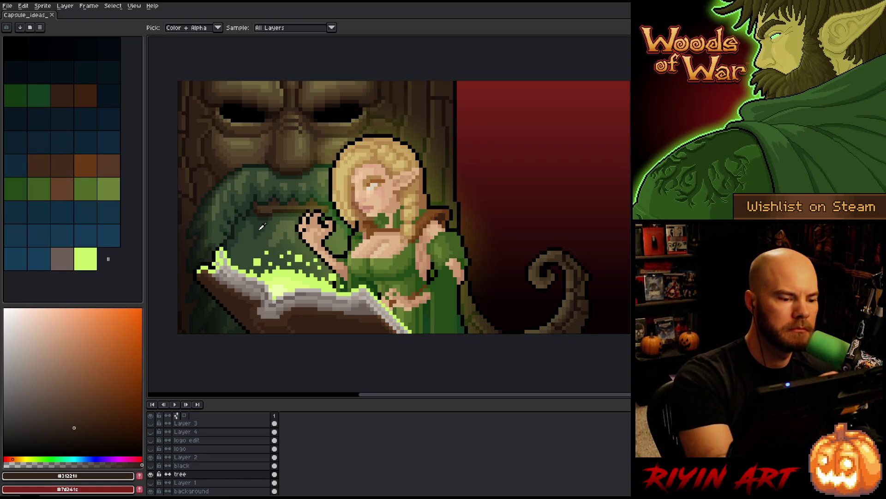
alt+click(257, 199)
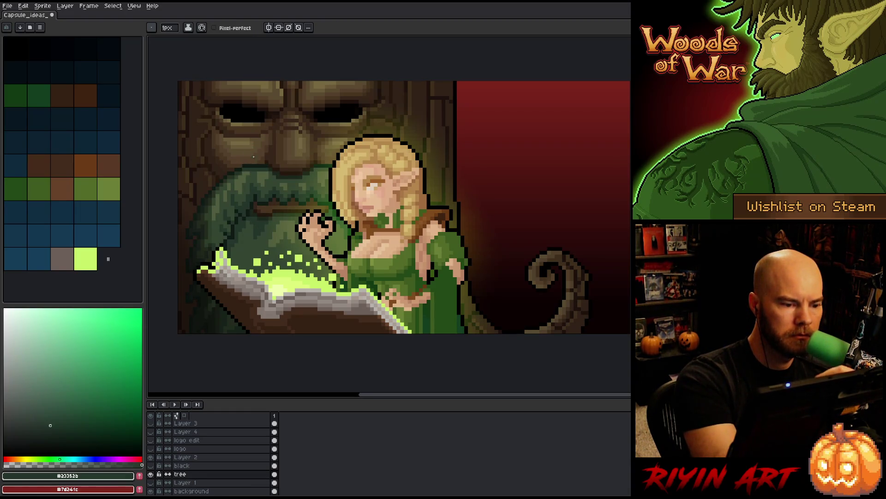
alt+click(244, 172)
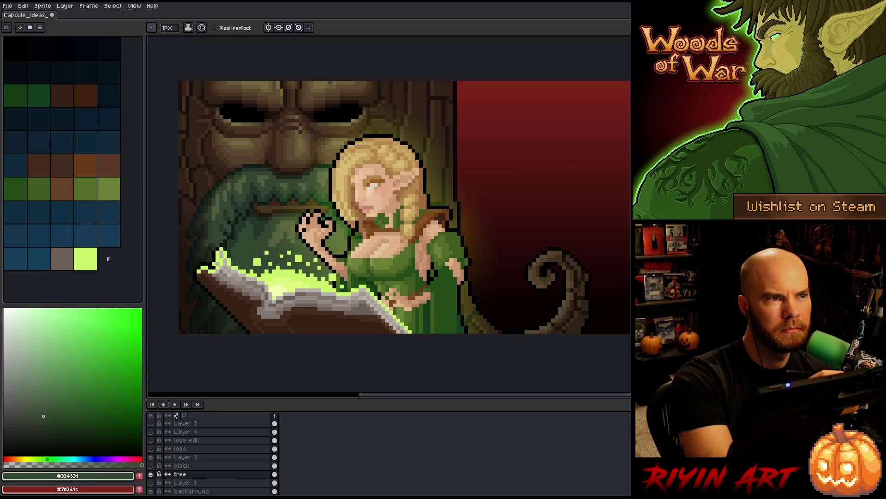
alt+click(264, 117)
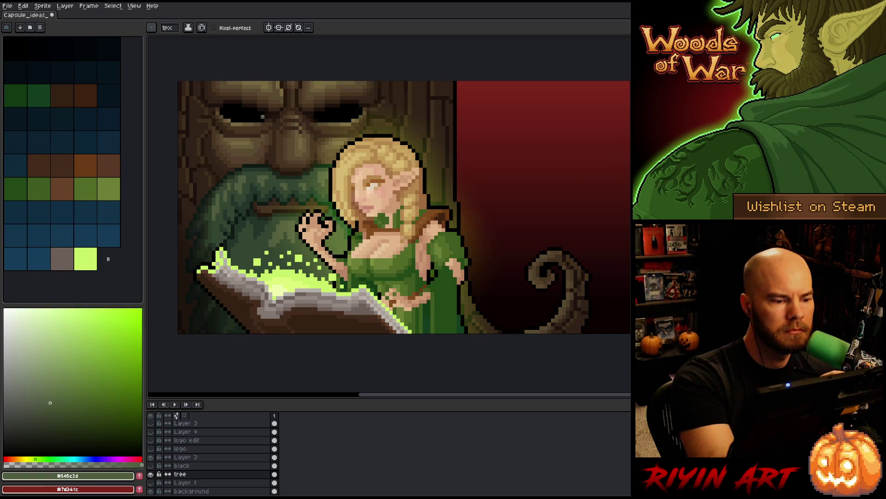
key(alt)
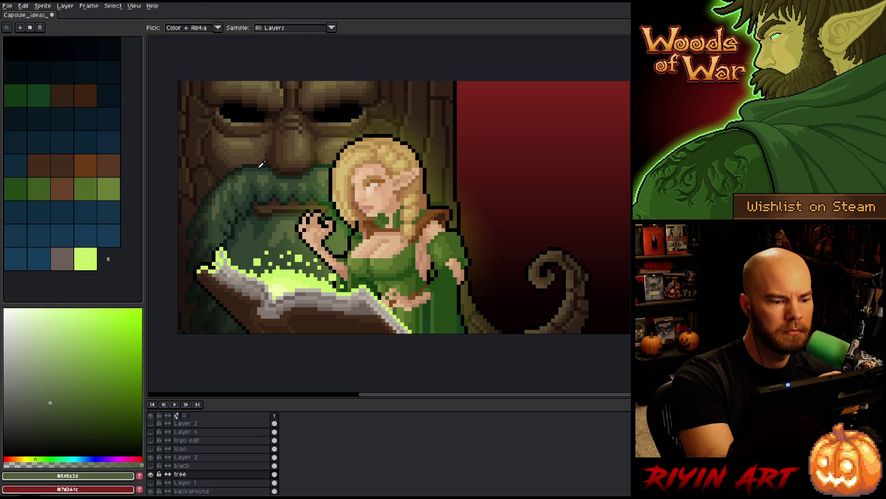
alt+click(264, 165)
alt+click(265, 167)
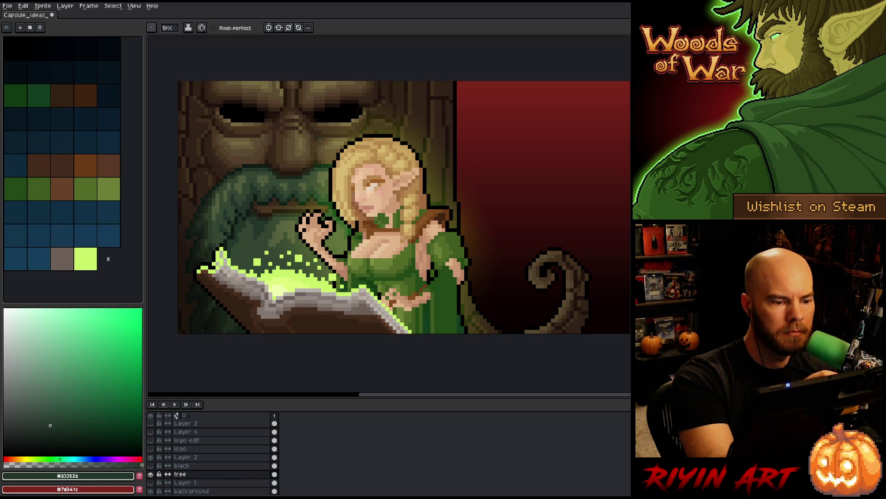
alt+click(269, 169)
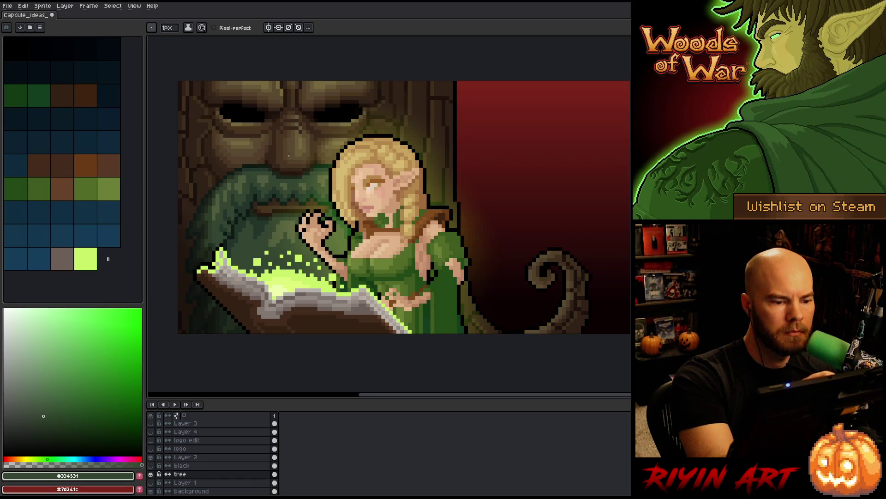
alt+click(324, 173)
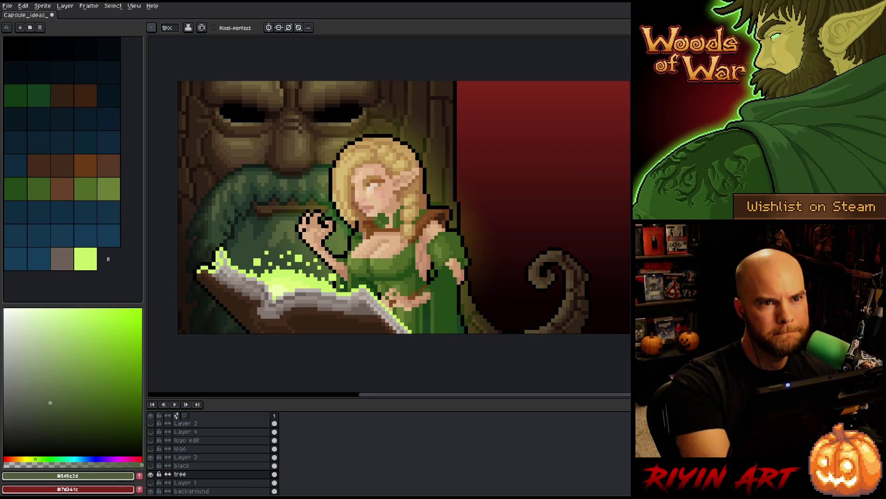
- Nudge the view, choose the leaf green #3f5a1f, and save the file
key(space)
drag(341, 176, 329, 182)
key(space)
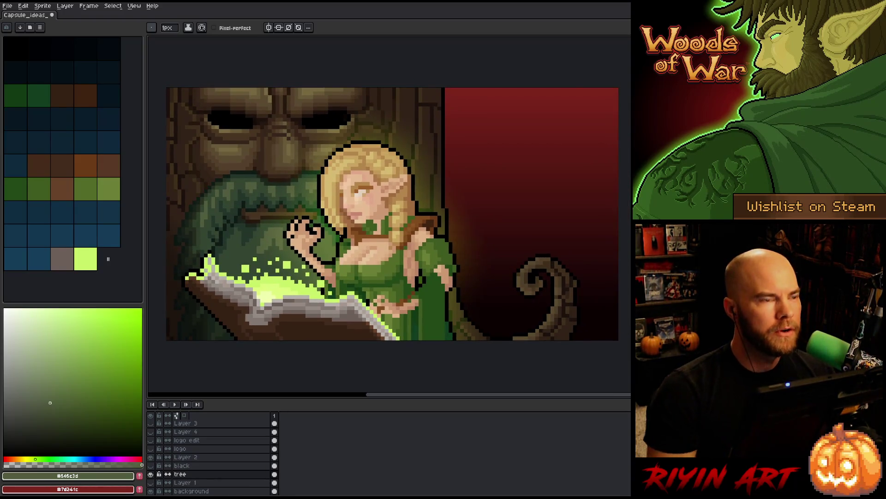
key(ctrl+s)
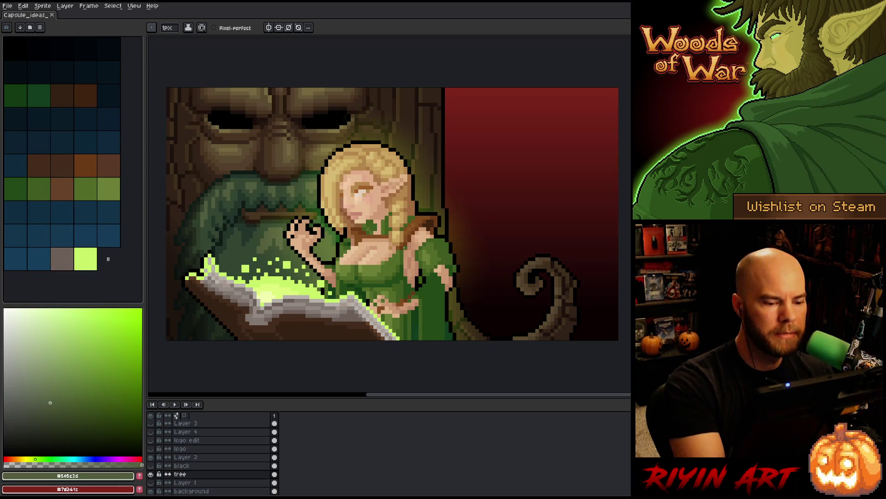
click(32, 184)
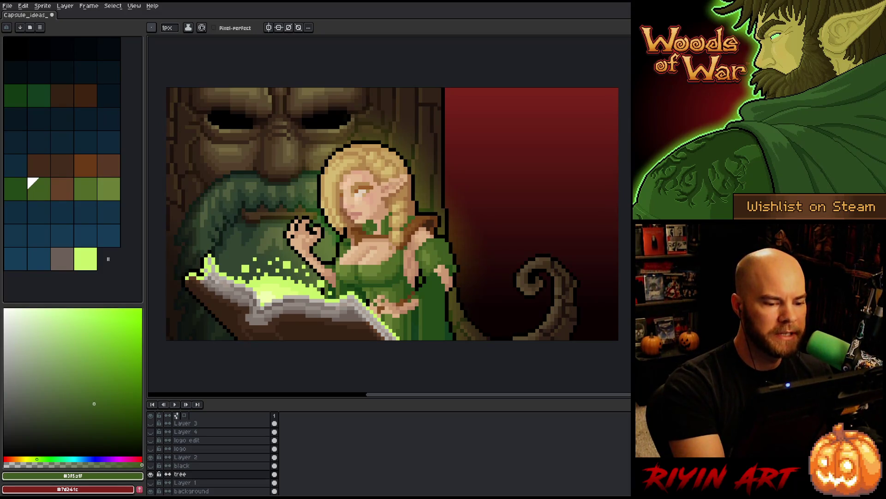
key(ctrl+s)
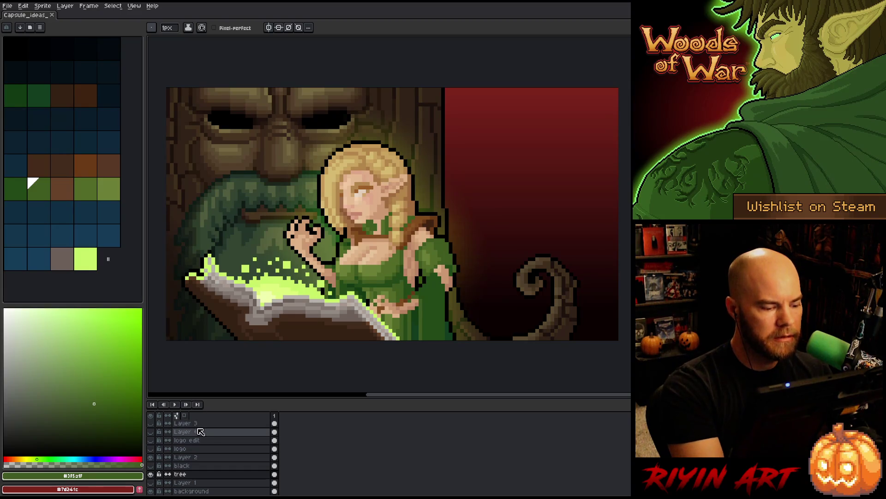
- Eyedrop the elf's skin tone #ba8365 and make the marian layer active
scroll(212, 433, up, 4)
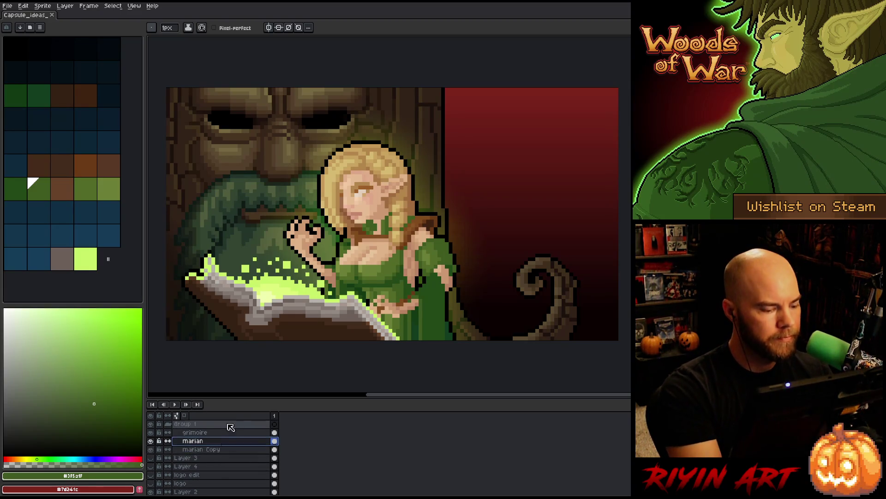
key(i)
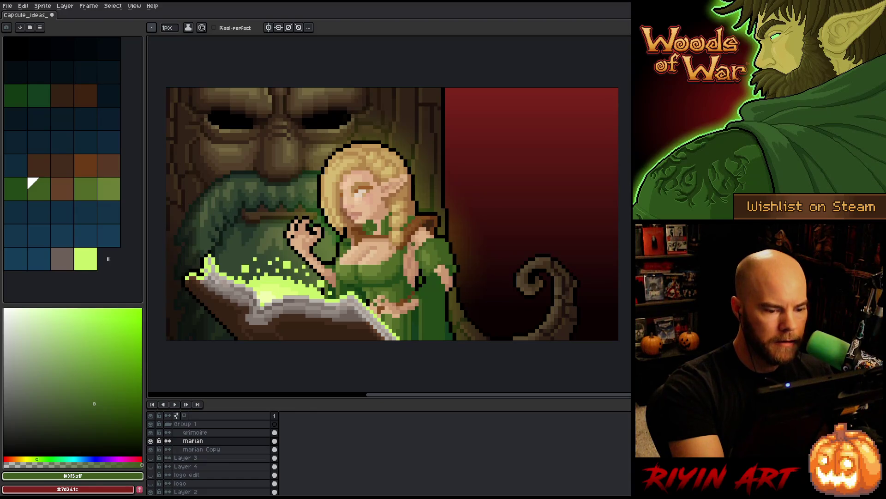
alt+click(409, 245)
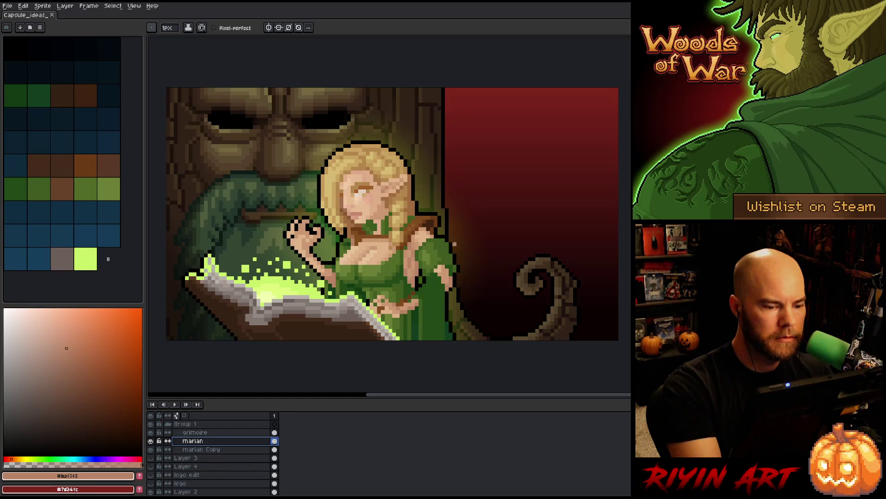
ctrl+right_click(427, 225)
click(455, 244)
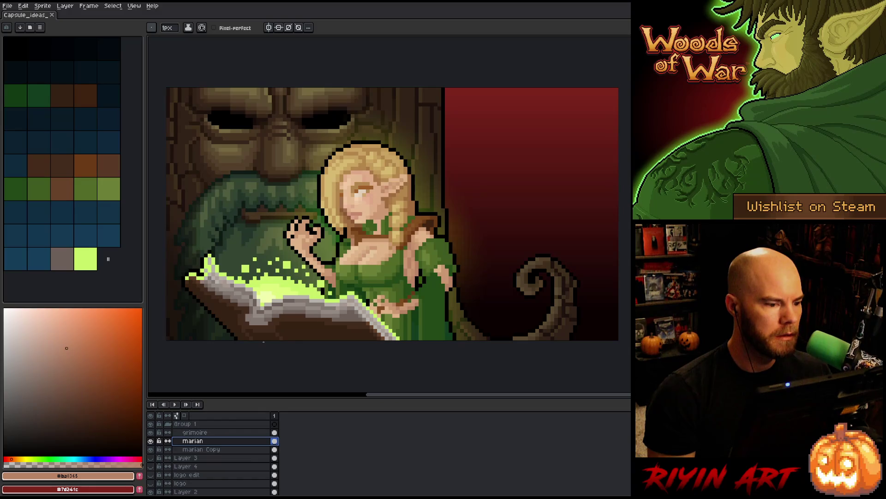
scroll(263, 342, down, 1)
scroll(249, 318, up, 1)
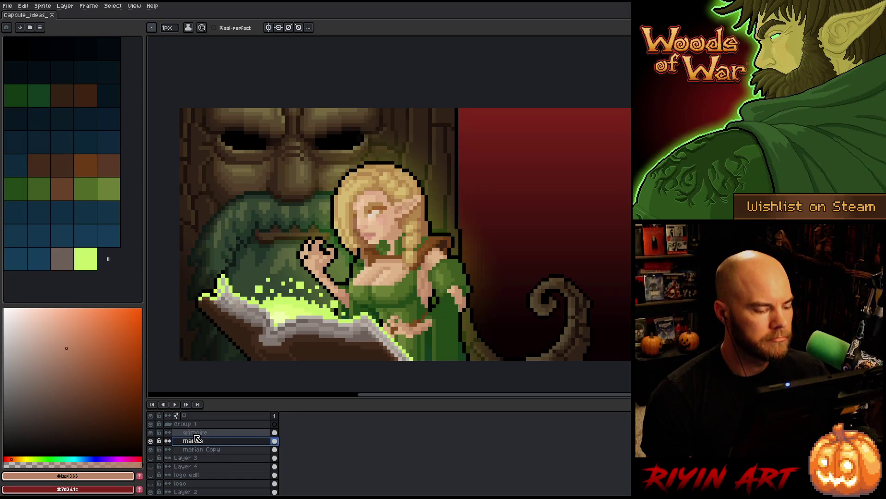
- Toggle the marian and marian Copy layers' visibility to compare the elf against the tree
click(151, 441)
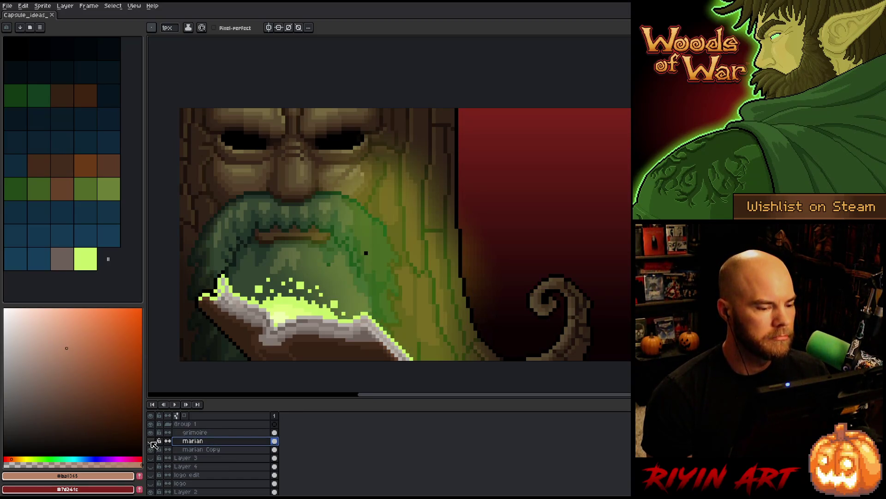
click(151, 441)
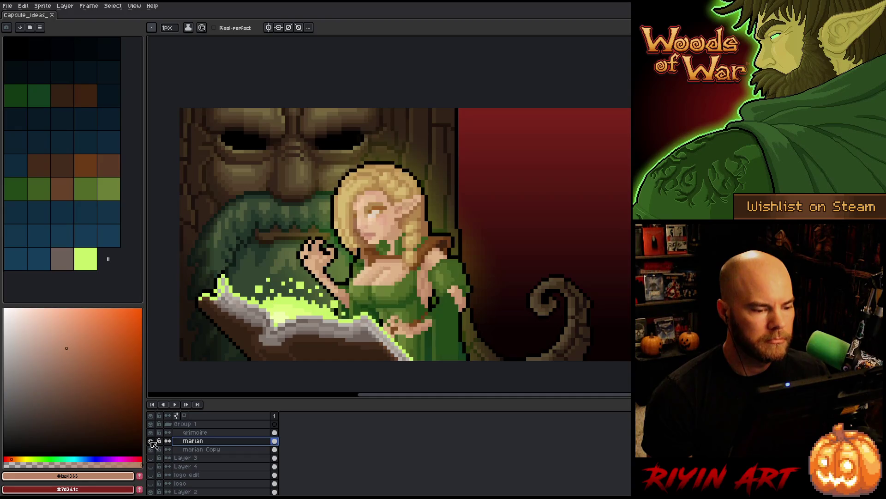
click(151, 441)
click(151, 449)
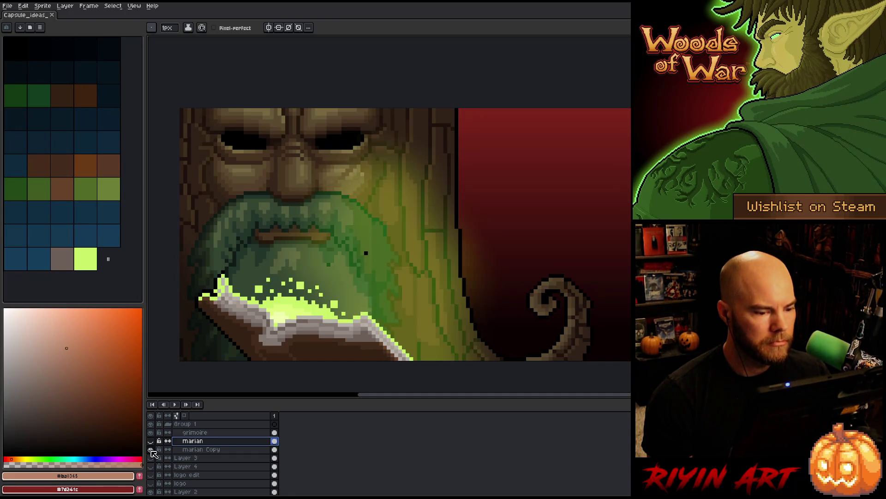
click(151, 441)
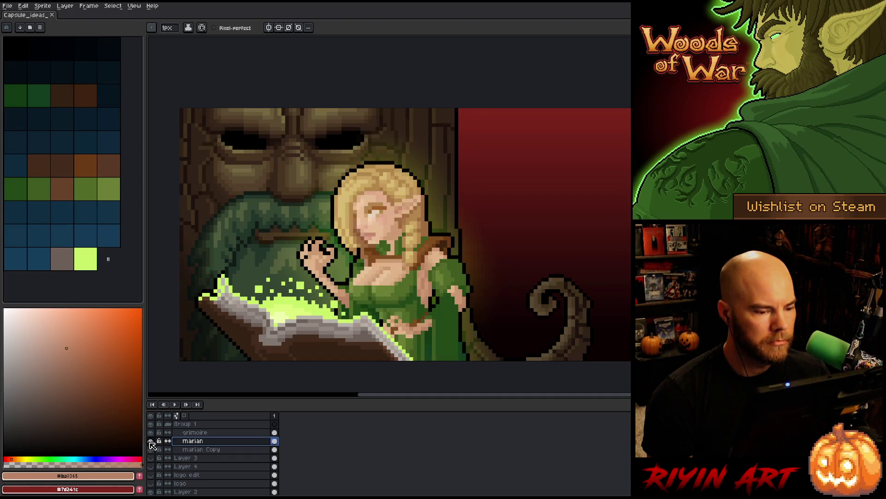
click(524, 287)
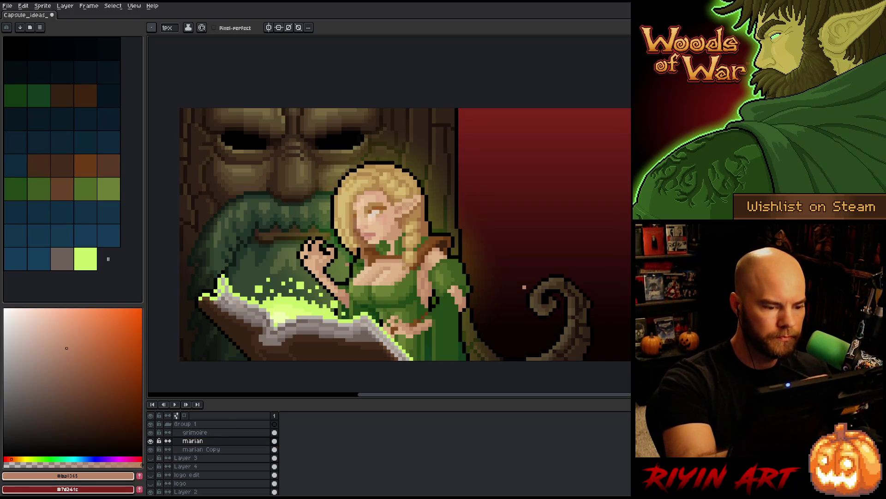
scroll(350, 259, up, 2)
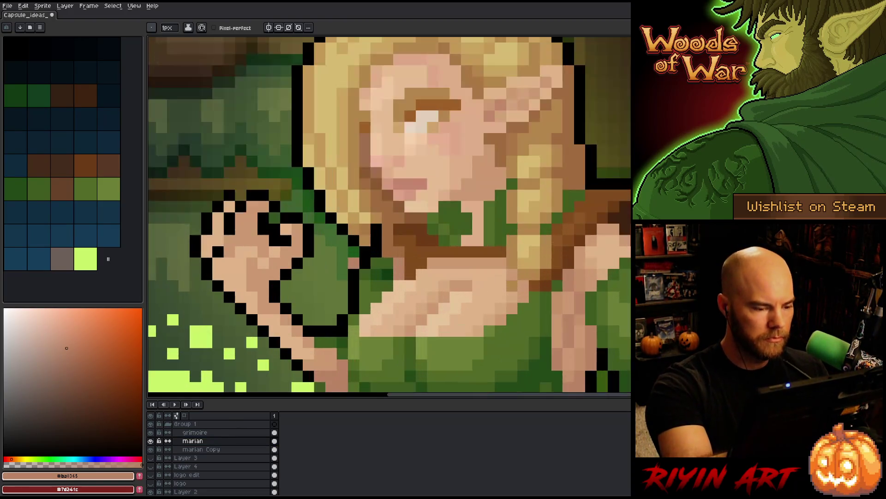
- Touch up a hand pixel in skin tone, sampling #dfb389, #cc9973 and #ba8365
alt+click(274, 297)
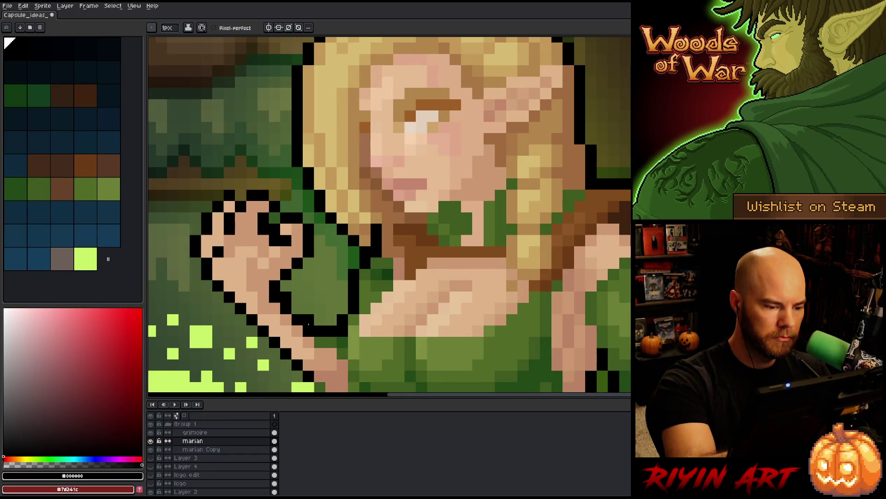
alt+click(261, 261)
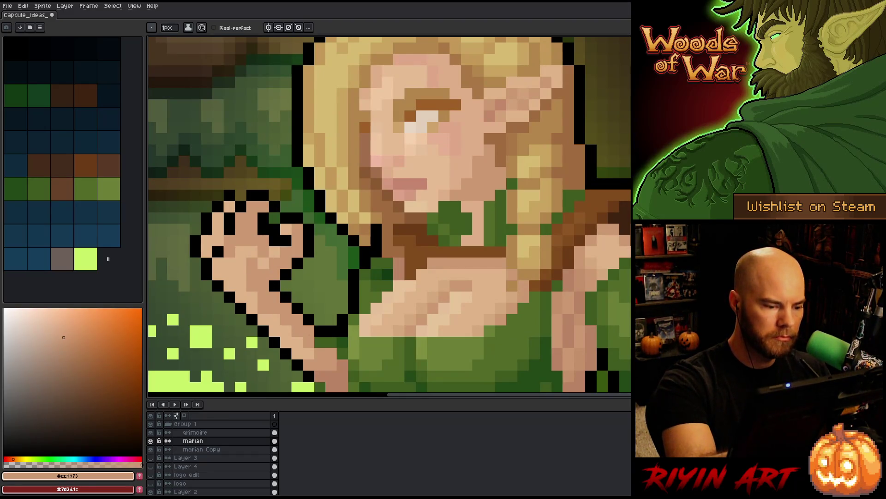
click(253, 149)
alt+click(274, 319)
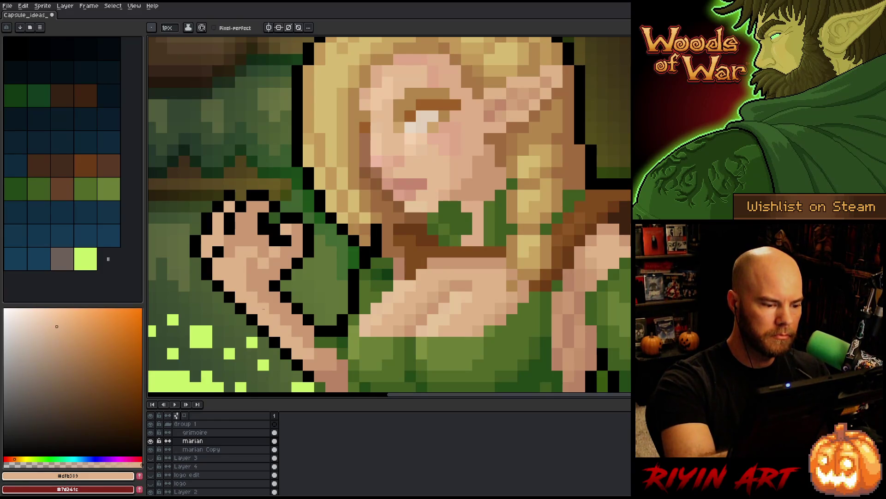
scroll(397, 302, down, 4)
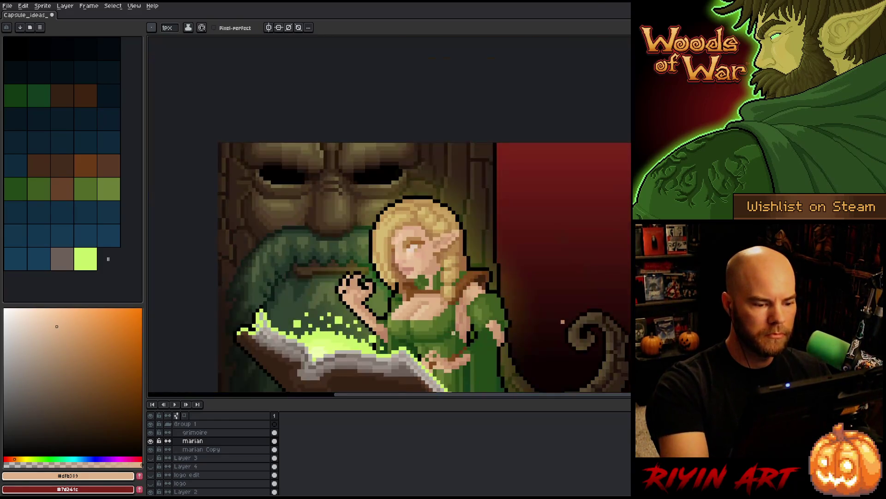
scroll(434, 311, up, 3)
alt+click(309, 316)
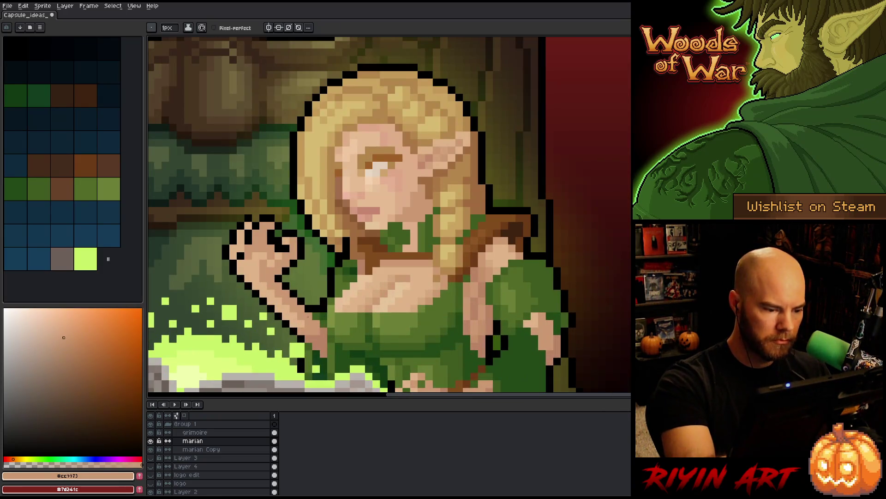
alt+click(324, 331)
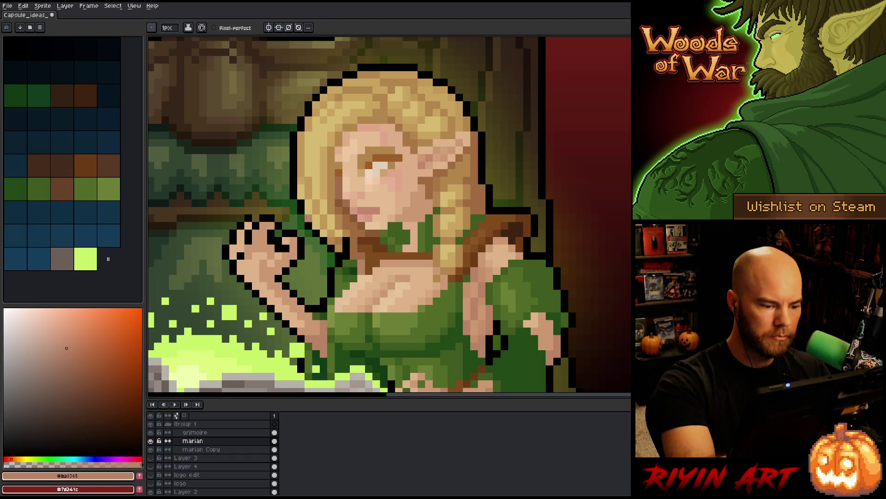
- Place a dark-green pixel at the hair's edge beside the neck leaf
click(33, 183)
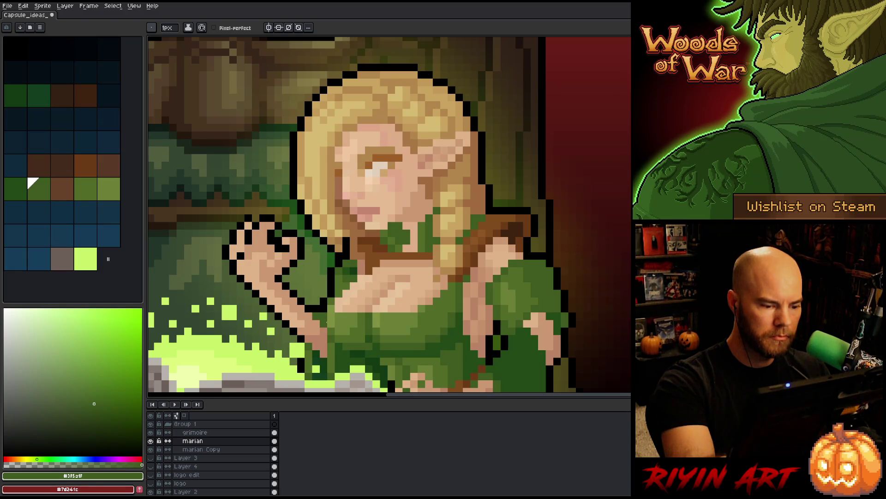
alt+click(316, 303)
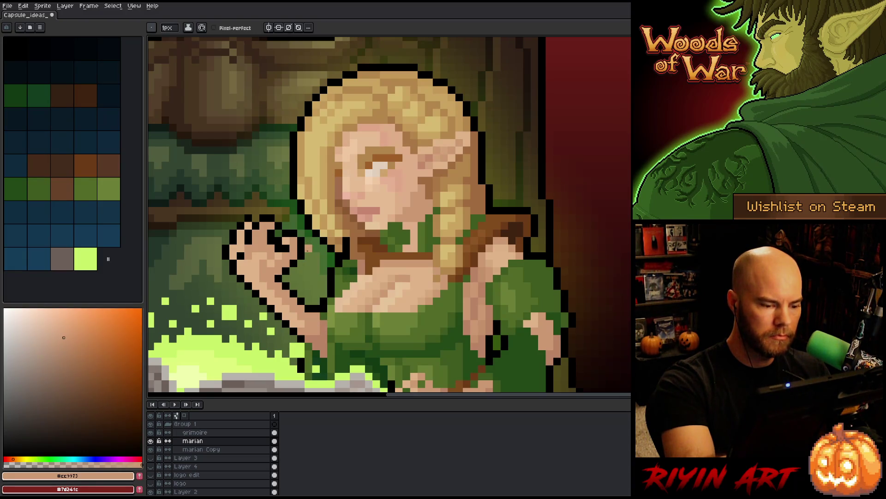
click(32, 183)
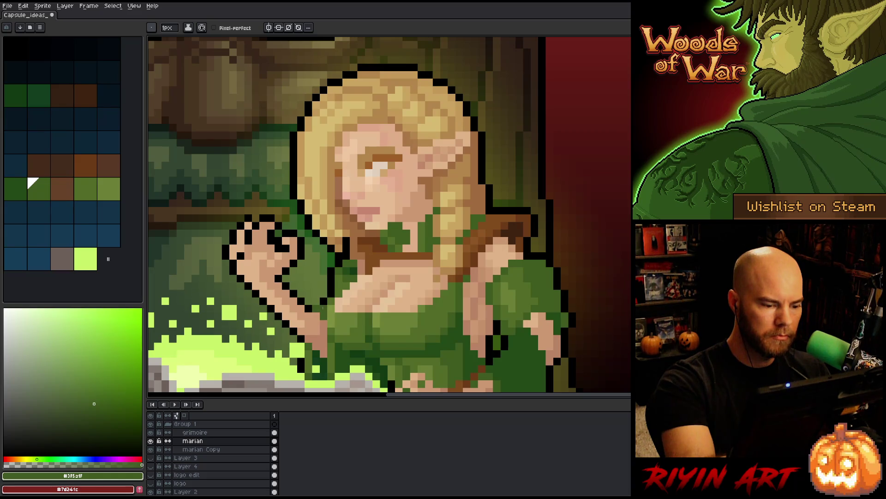
alt+click(315, 264)
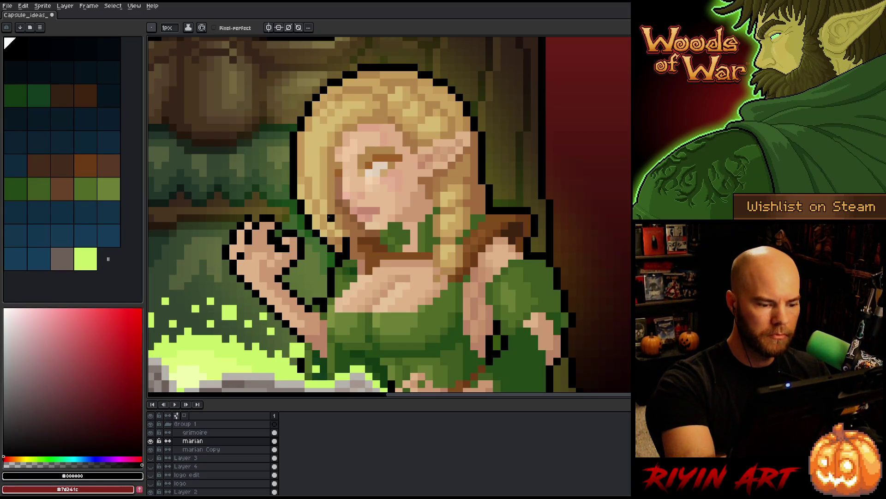
alt+click(331, 218)
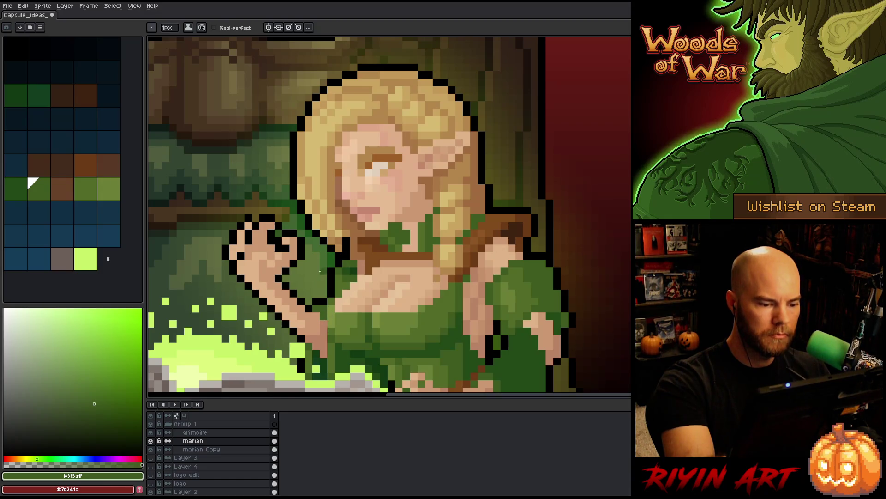
alt+click(316, 353)
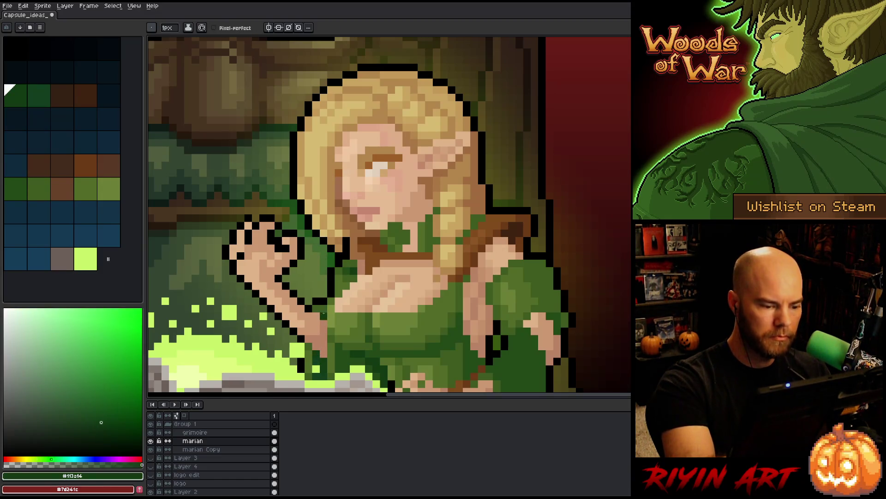
click(324, 226)
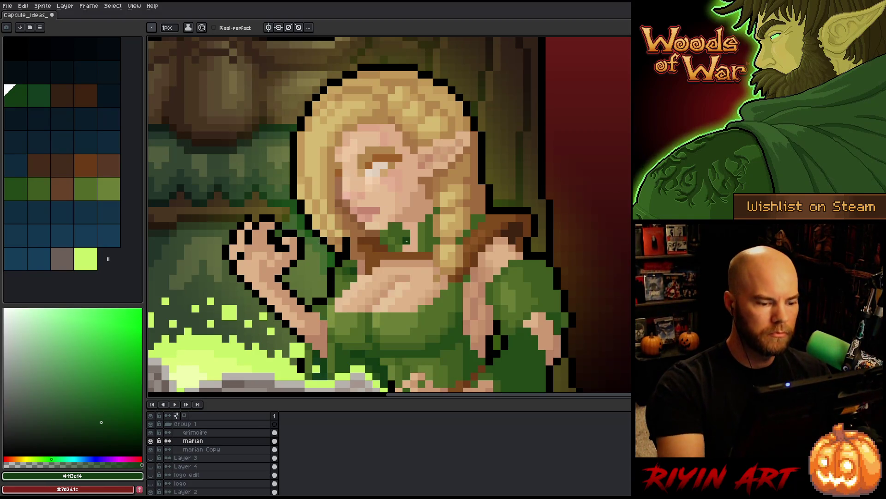
scroll(392, 232, down, 3)
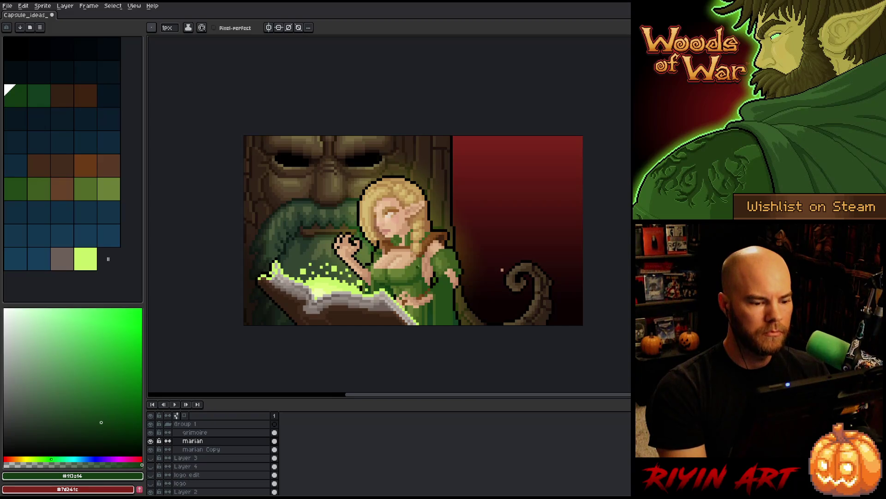
- Shift the view and ready a single-pixel brush, sampling the dress's mid green and black
drag(502, 270, 455, 261)
scroll(455, 260, up, 1)
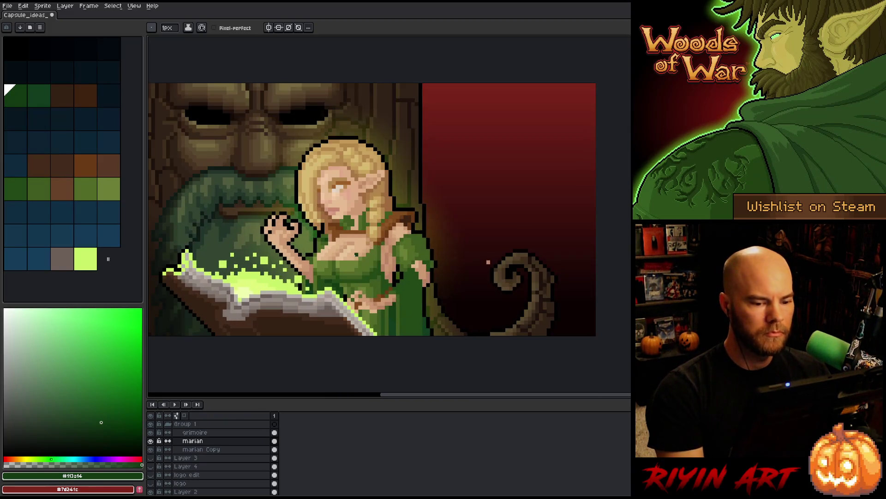
key(b)
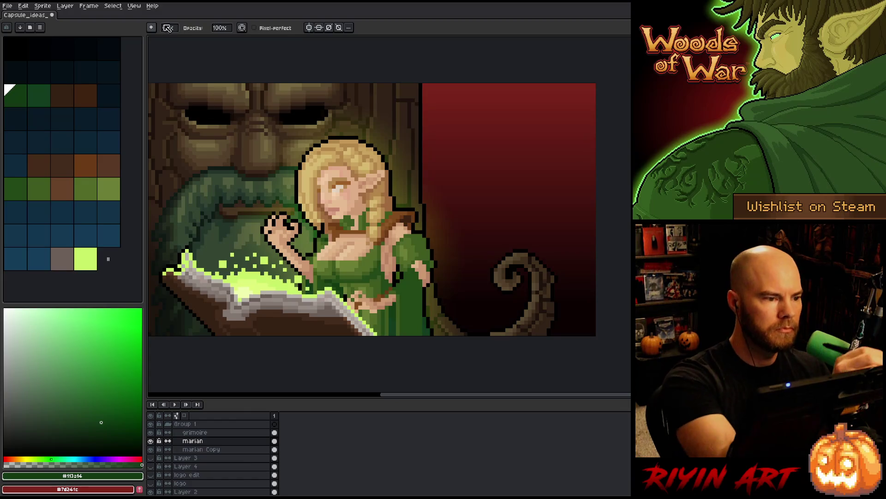
key(b)
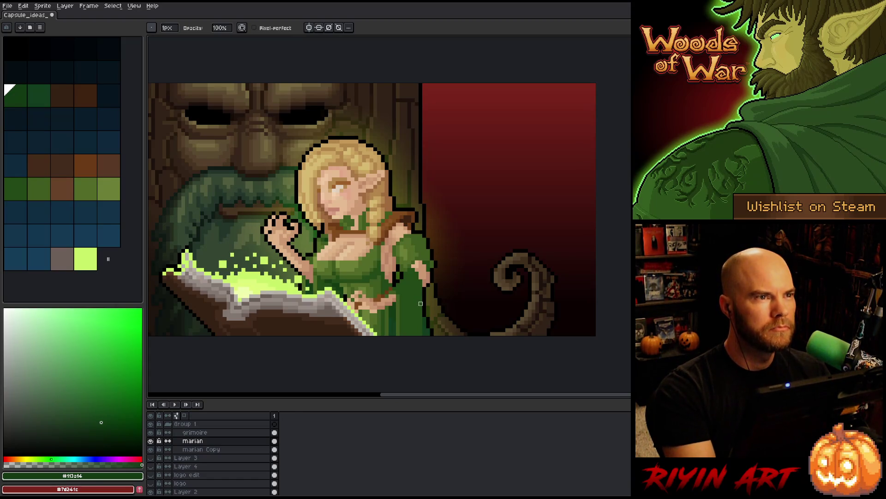
scroll(421, 303, up, 1)
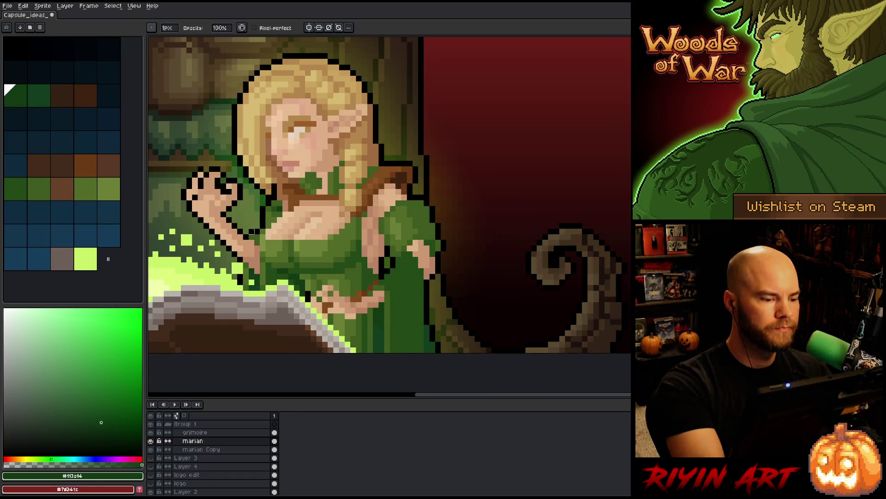
alt+click(279, 196)
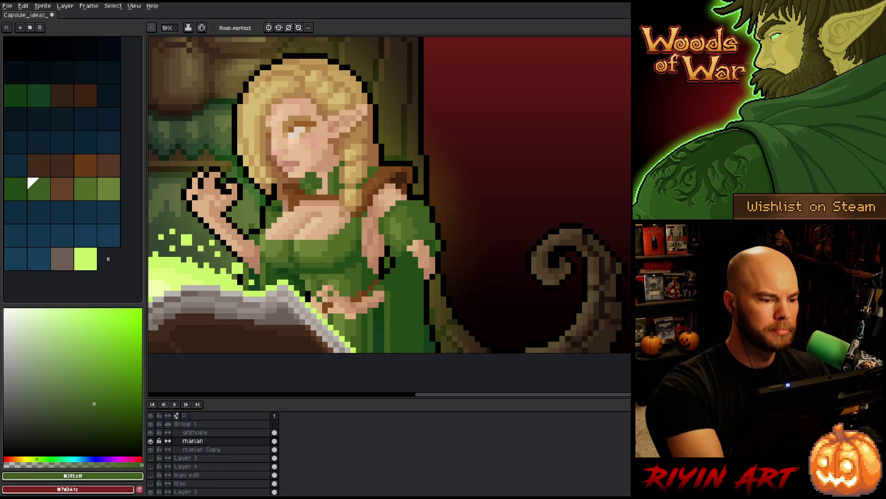
alt+click(252, 226)
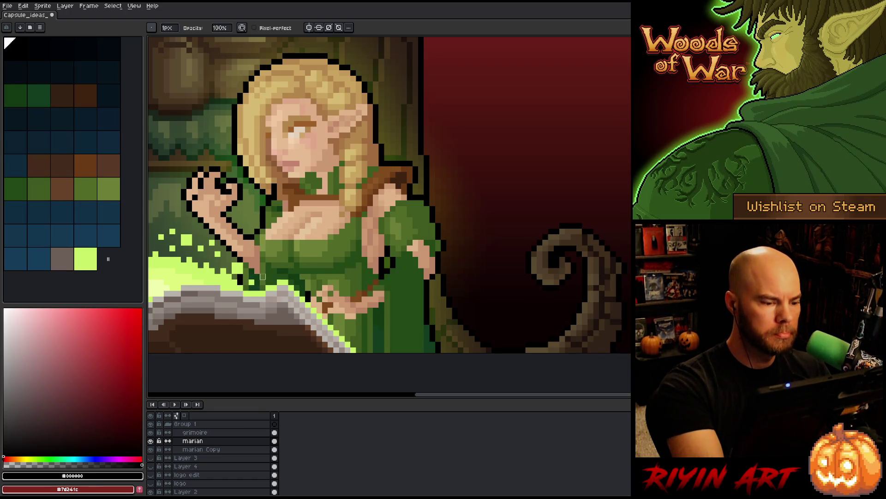
key(e)
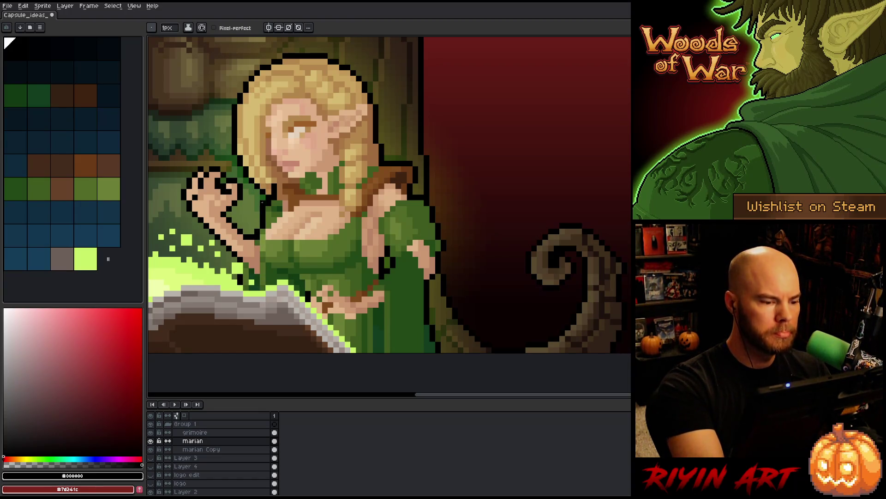
key(b)
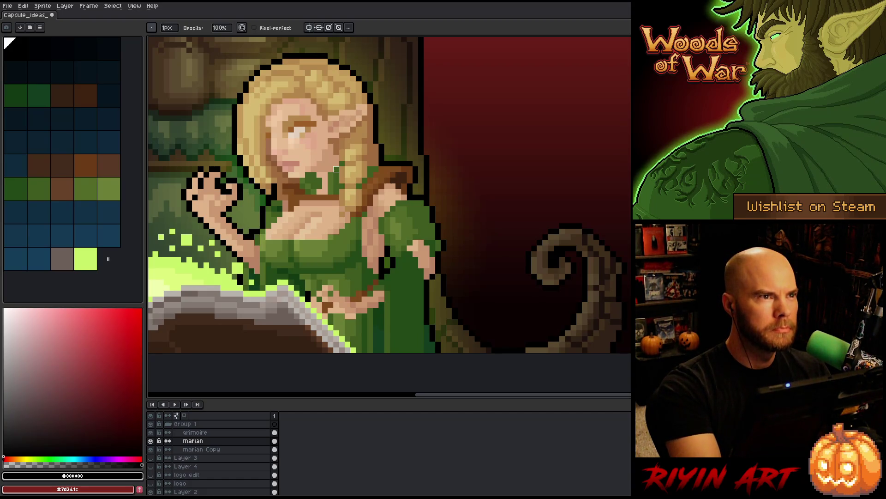
- Bring the arm and dress into view and sample their skin tones and greens
drag(324, 212, 342, 190)
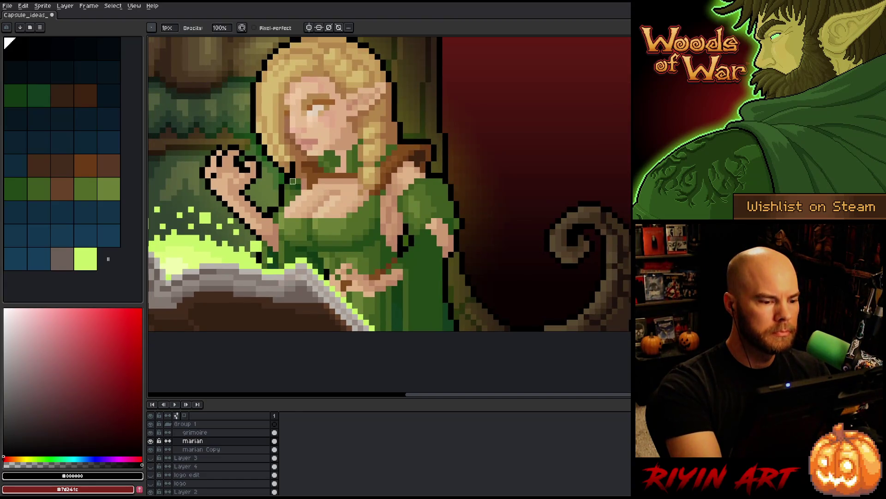
alt+click(276, 226)
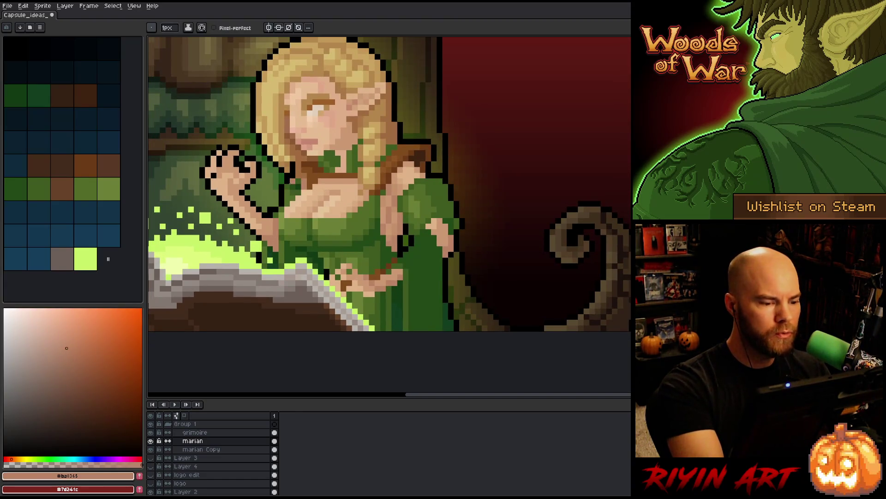
alt+click(270, 215)
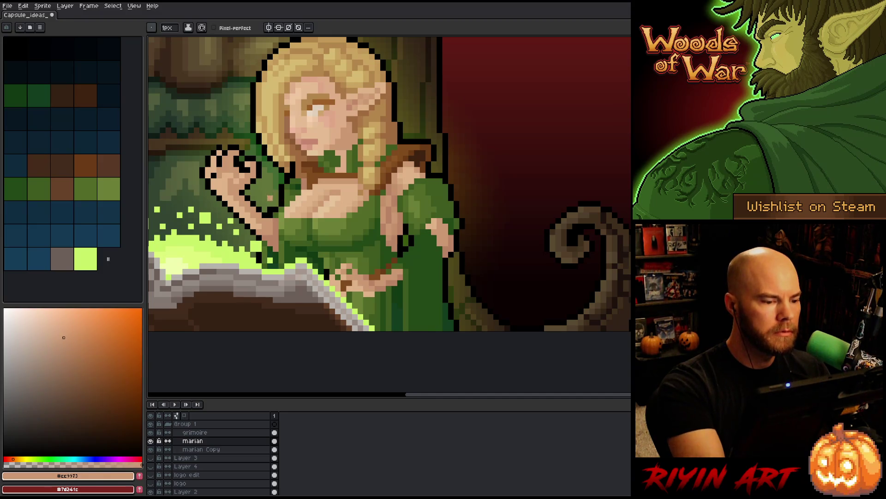
alt+click(271, 207)
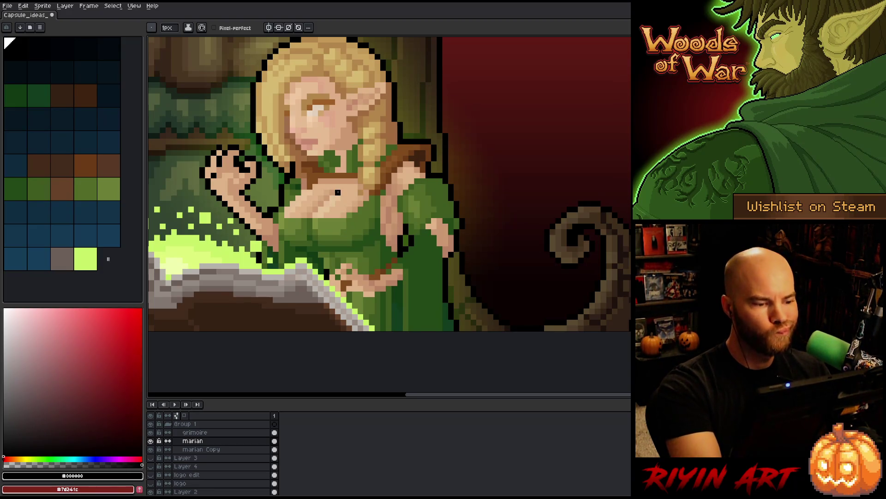
alt+click(279, 252)
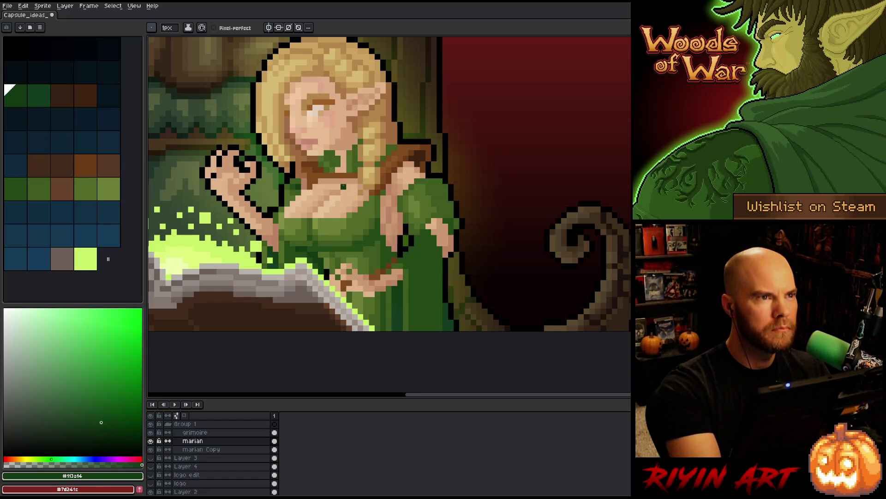
alt+click(276, 197)
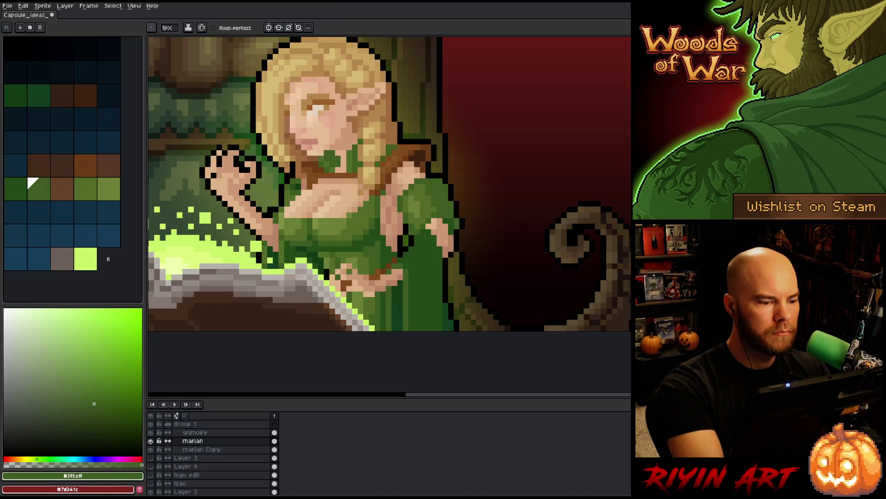
alt+click(276, 212)
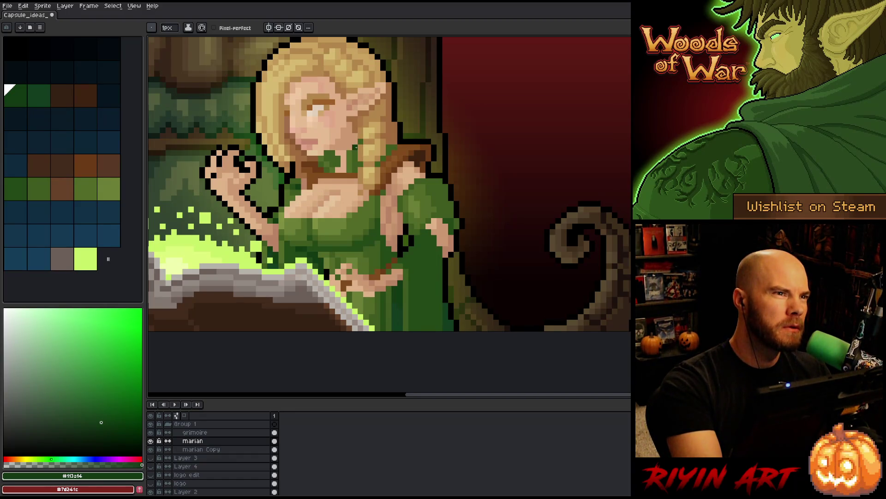
- Paint light skin-tone pixels along the sleeve edge of the elf's right arm
key(space)
mouse_move(458, 224)
mouse_down()
mouse_move(455, 205)
mouse_move(434, 205)
mouse_up()
key(space)
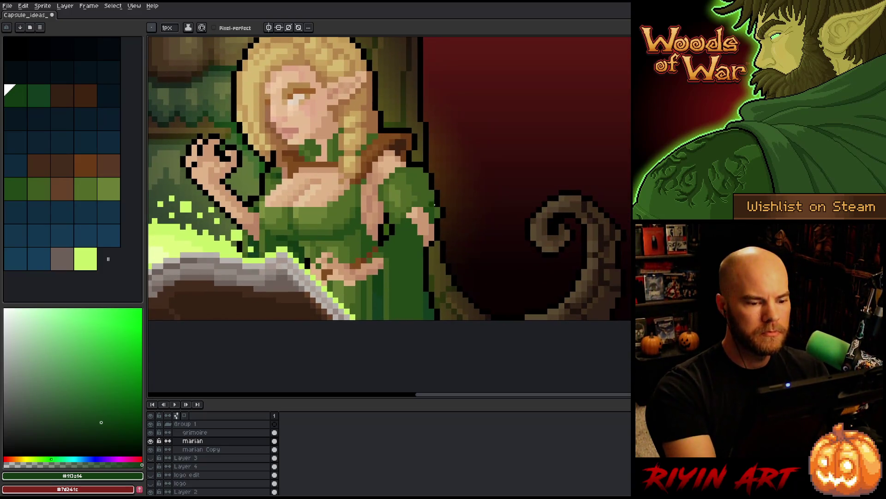
alt+click(431, 226)
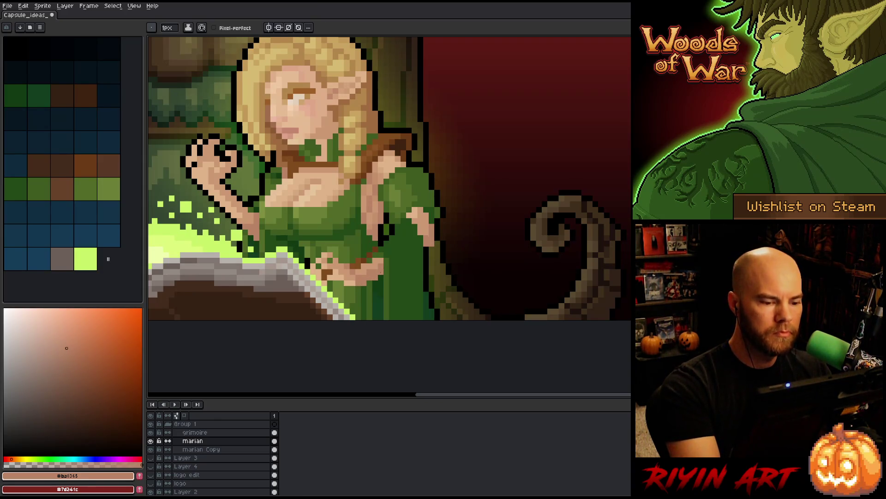
click(64, 337)
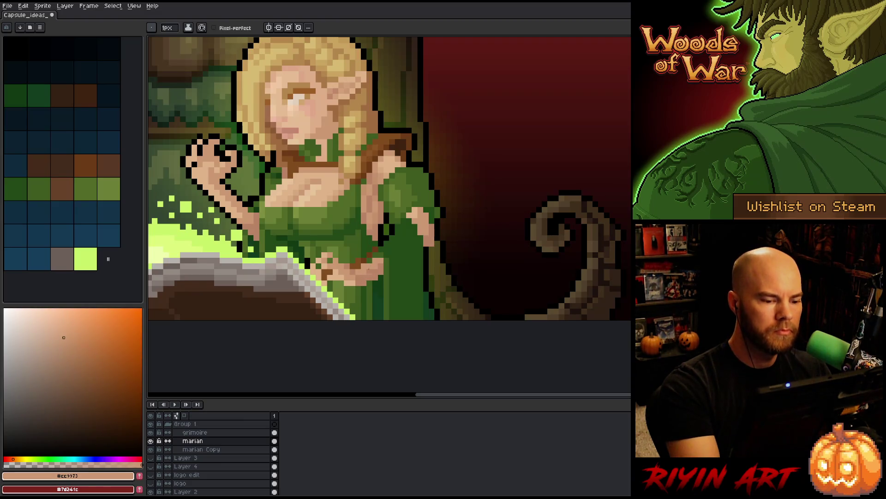
drag(414, 208, 414, 203)
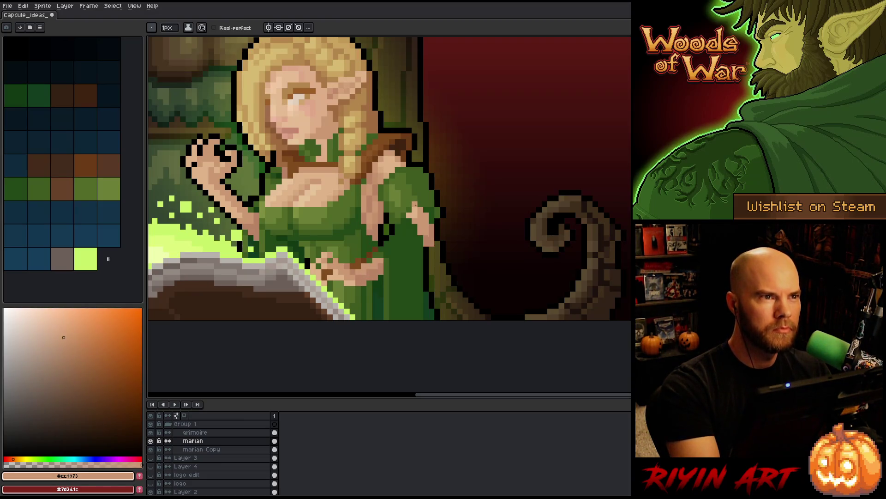
click(392, 210)
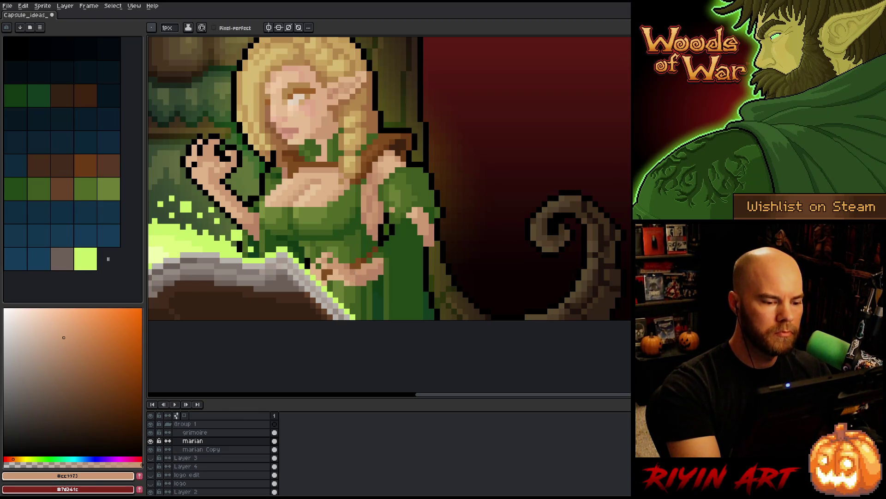
- Refine the drape's edge with sampled dark green, light and darker skin tones
key(alt)
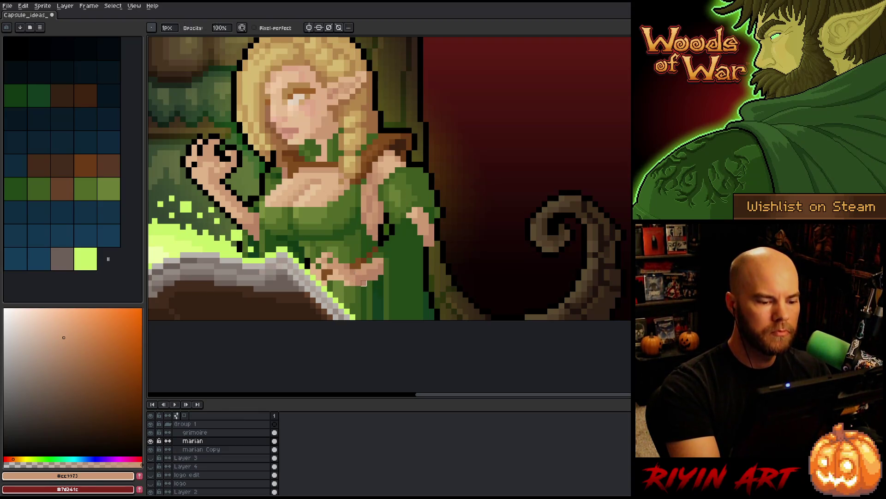
click(368, 291)
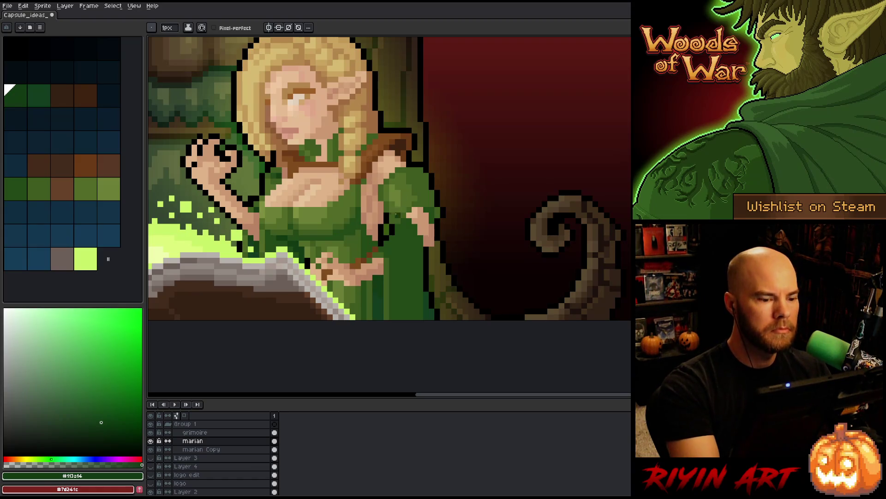
alt+click(342, 270)
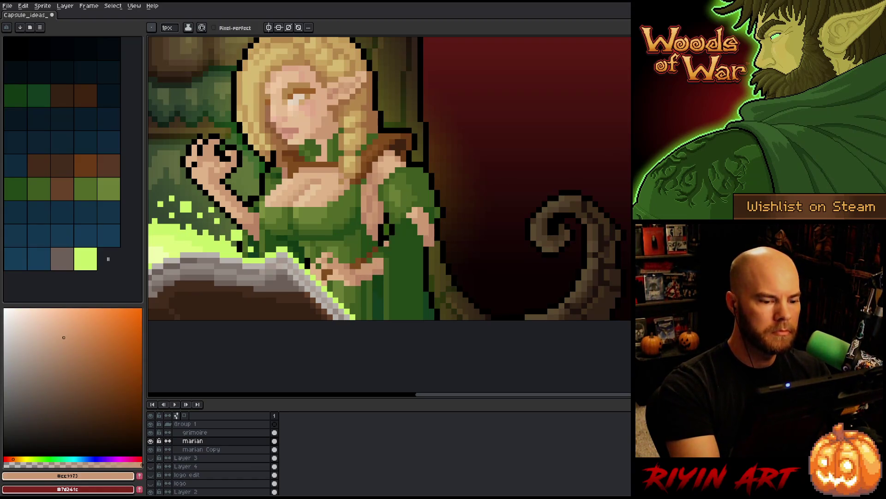
key(alt)
alt+click(379, 271)
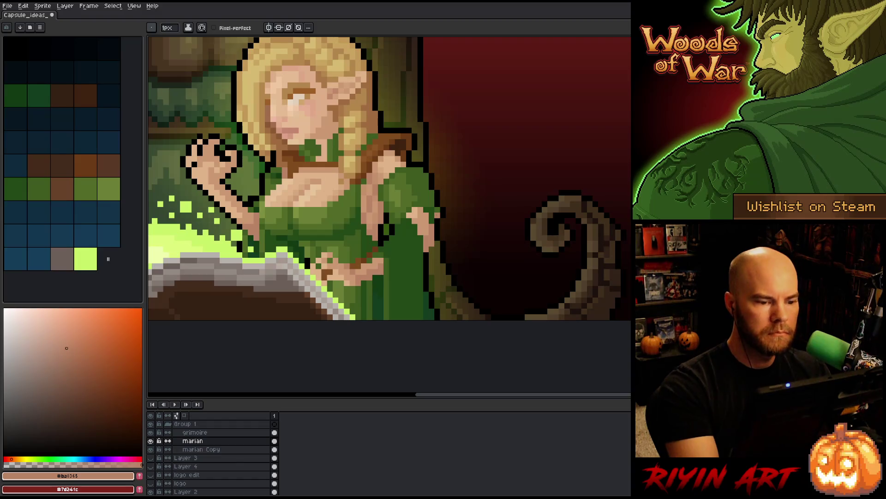
drag(430, 222, 453, 236)
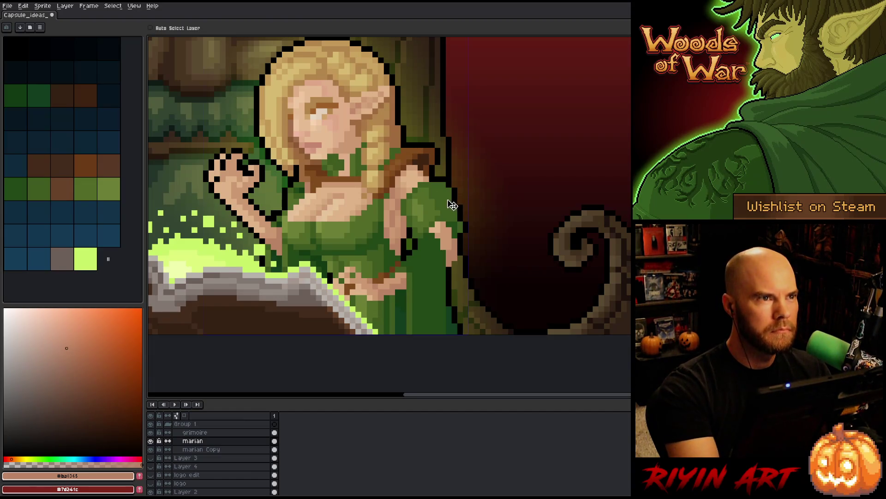
- Save the capsule artwork and bring the whole composition into view
key(ctrl+s)
scroll(437, 230, down, 2)
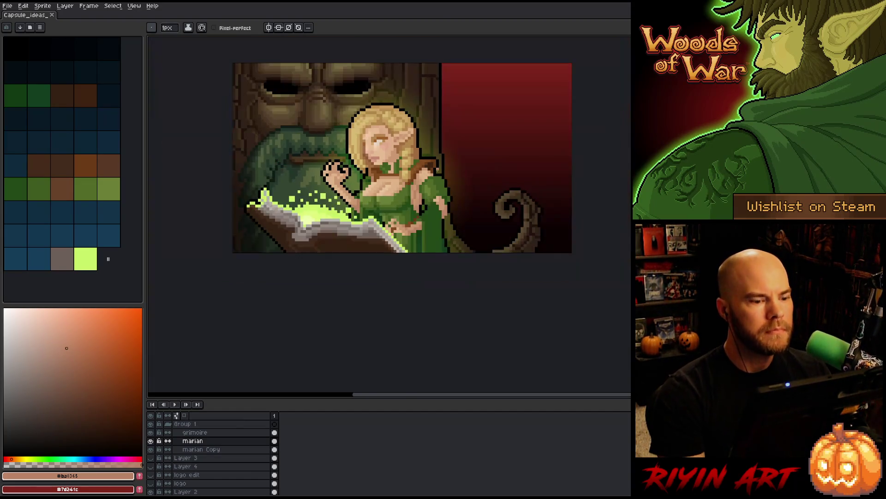
drag(448, 186, 408, 248)
scroll(353, 270, up, 3)
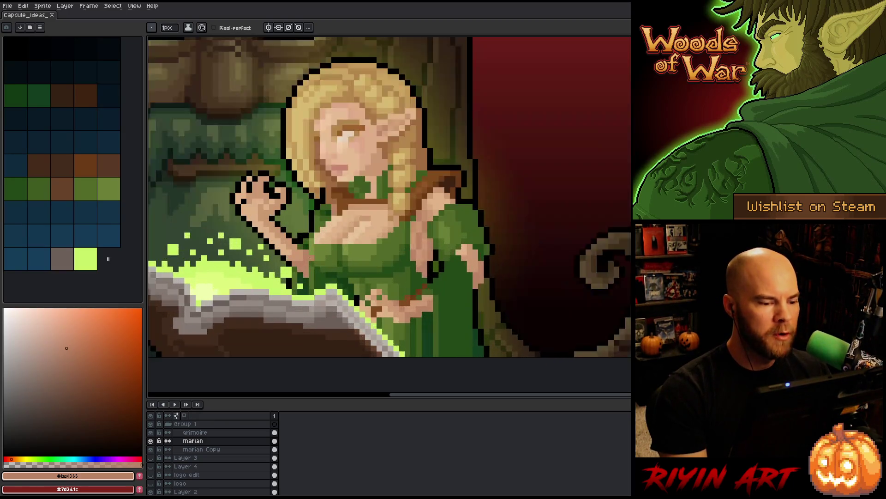
scroll(353, 270, down, 1)
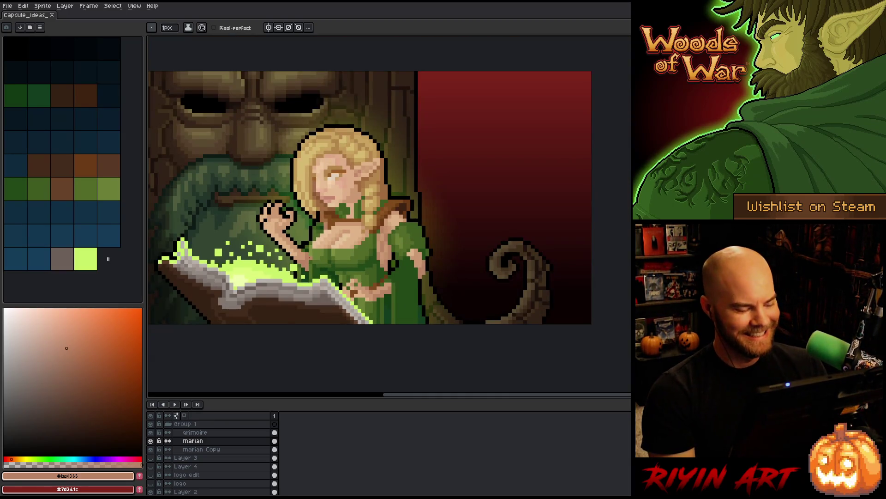
- Correct a spot by the raised hand with the hand's skin tone and save
key(v)
right_click(426, 224)
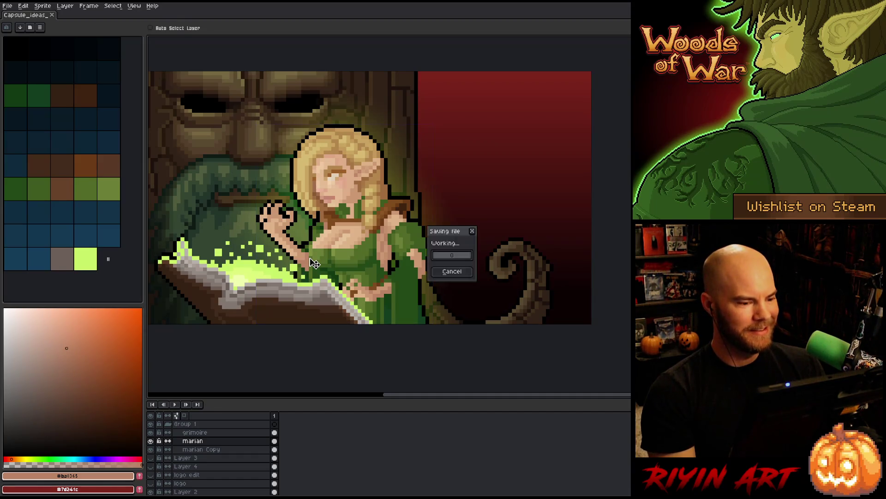
key(b)
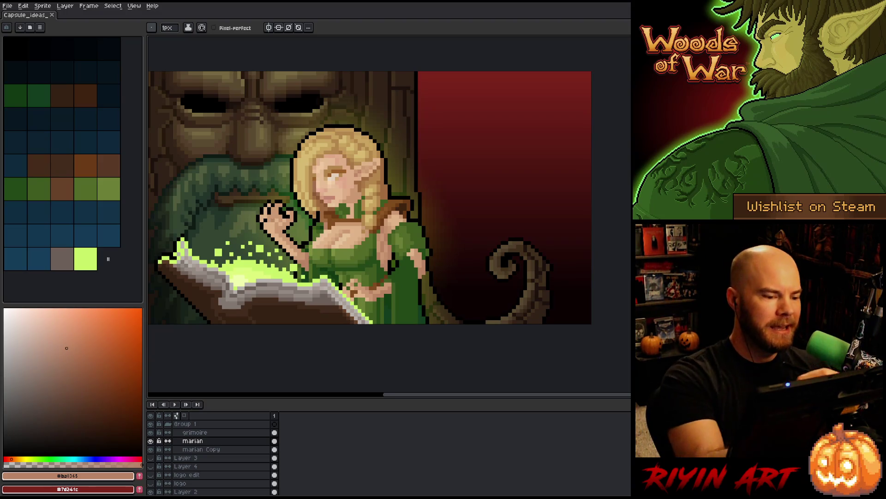
alt+click(277, 230)
click(279, 229)
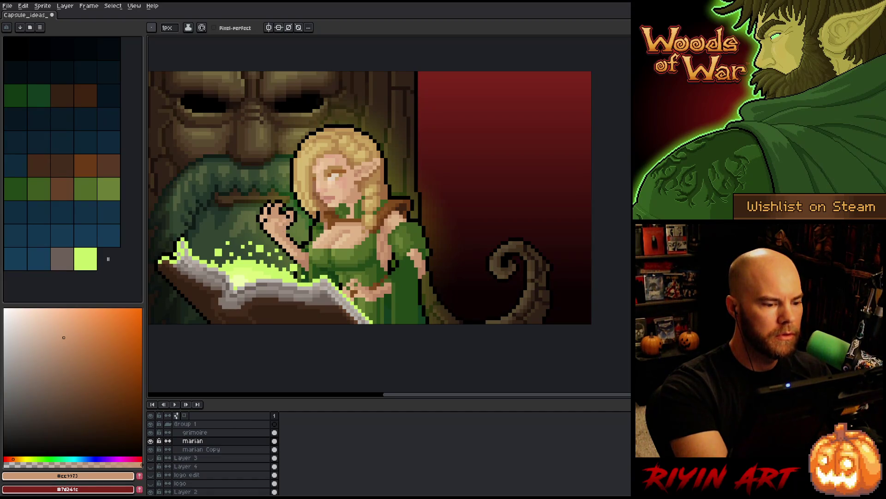
click(285, 215)
key(ctrl+s)
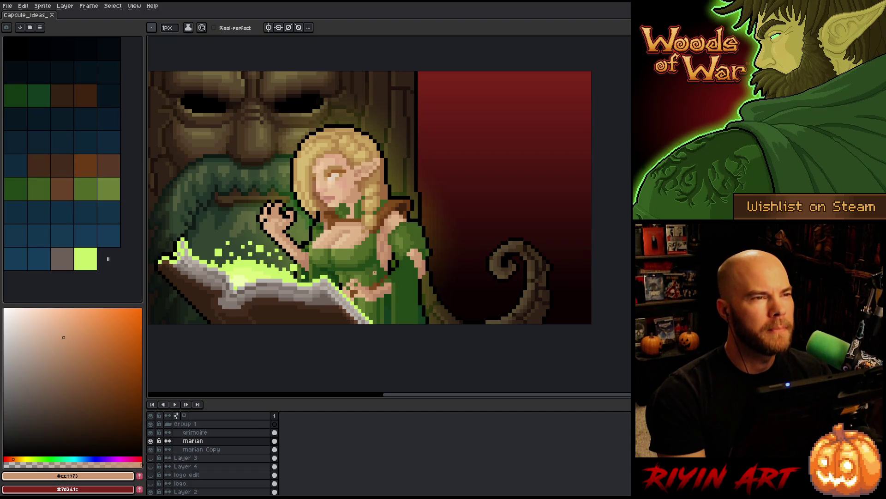
- Zoom in on the elf and glowing book and pan across her figure
scroll(280, 296, up, 1)
drag(369, 212, 387, 205)
key(space)
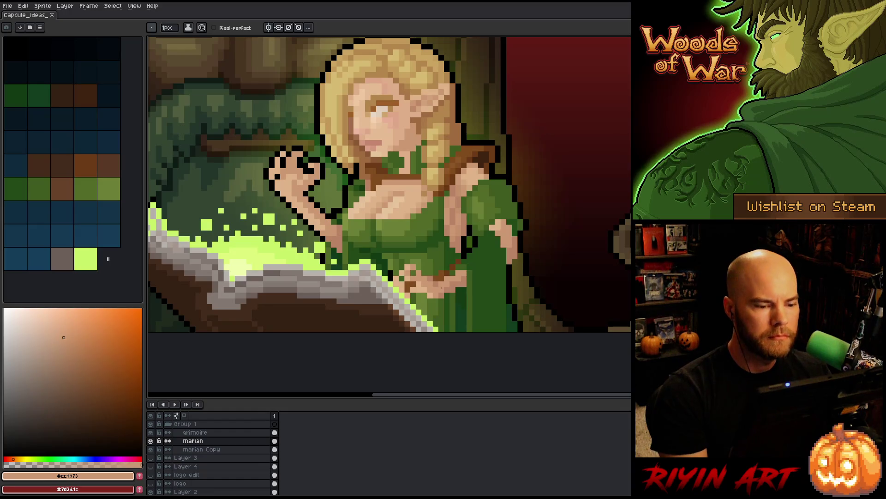
drag(447, 272, 410, 280)
scroll(383, 275, down, 1)
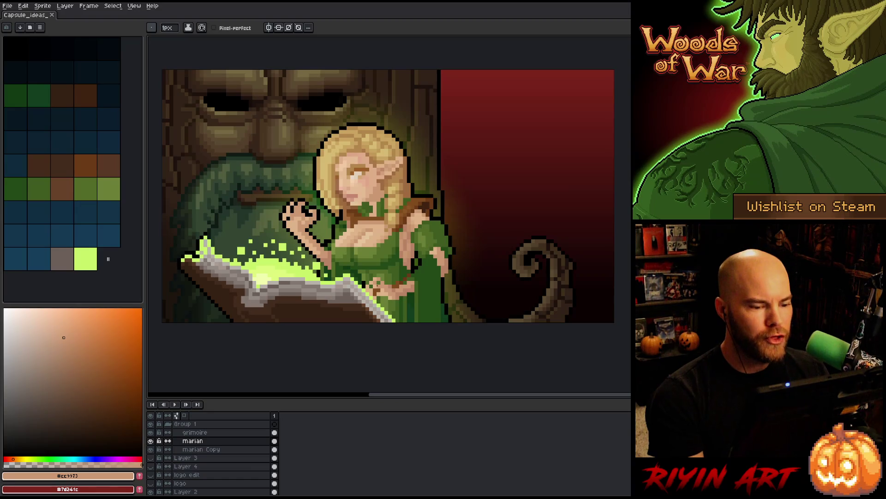
alt+click(376, 285)
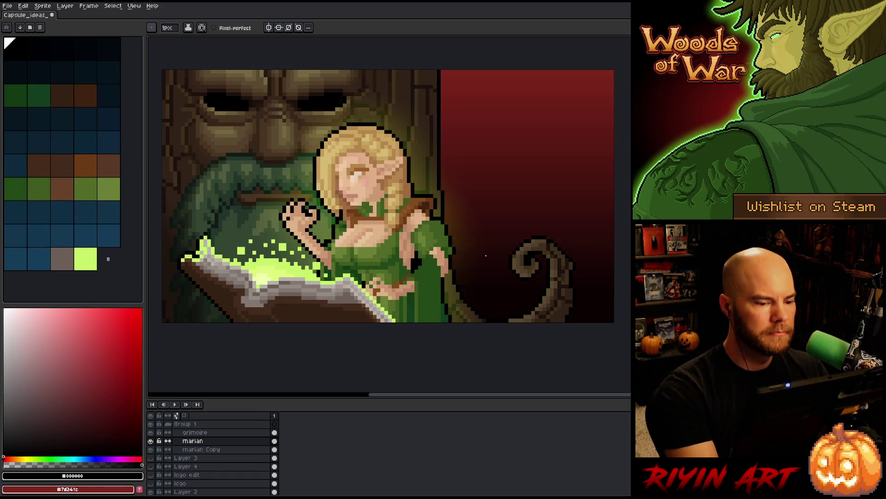
key(ctrl+z)
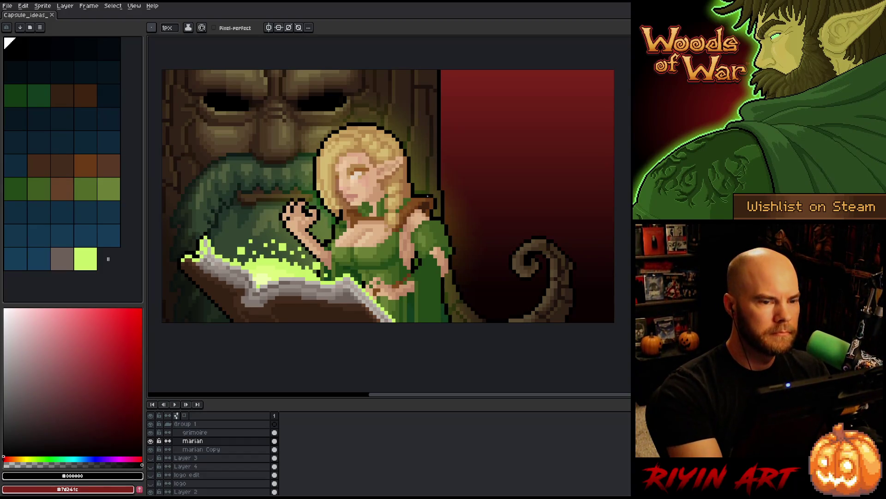
key(ctrl+y)
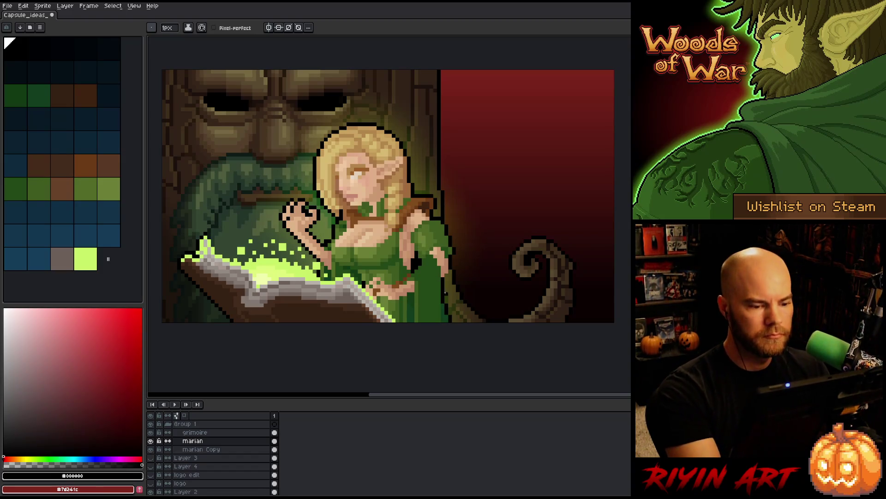
key(ctrl+s)
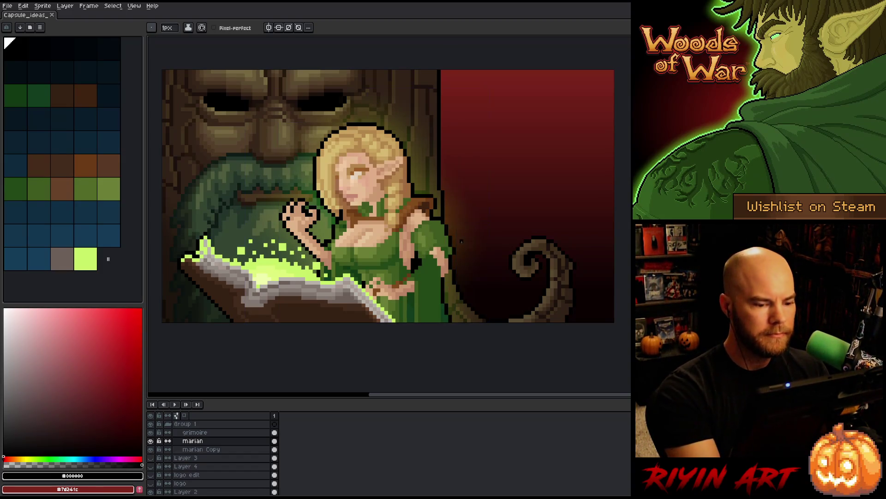
alt+click(433, 271)
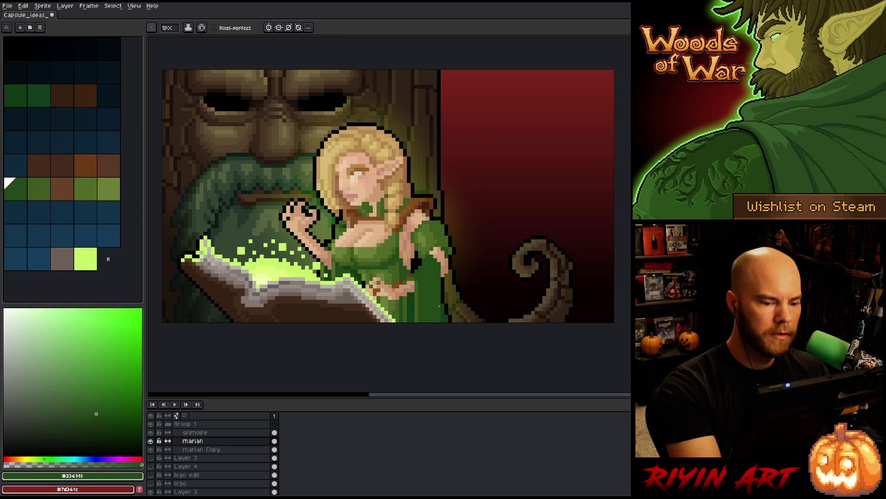
alt+click(441, 259)
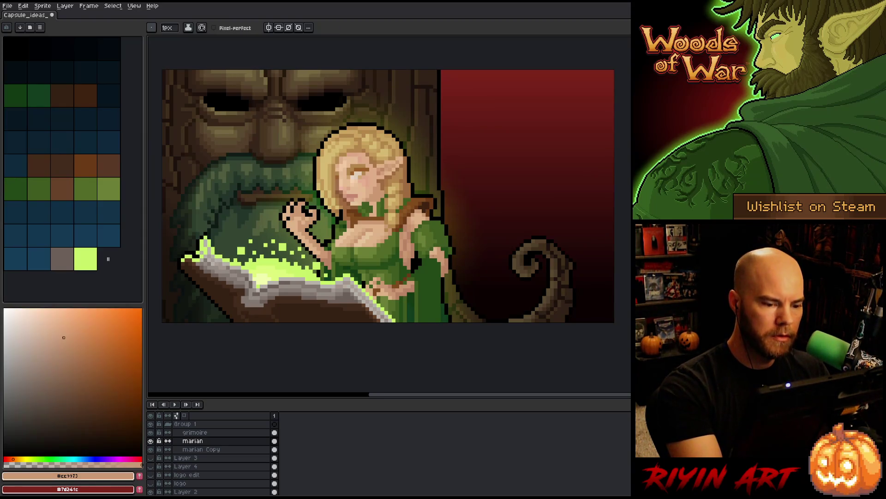
alt+click(447, 211)
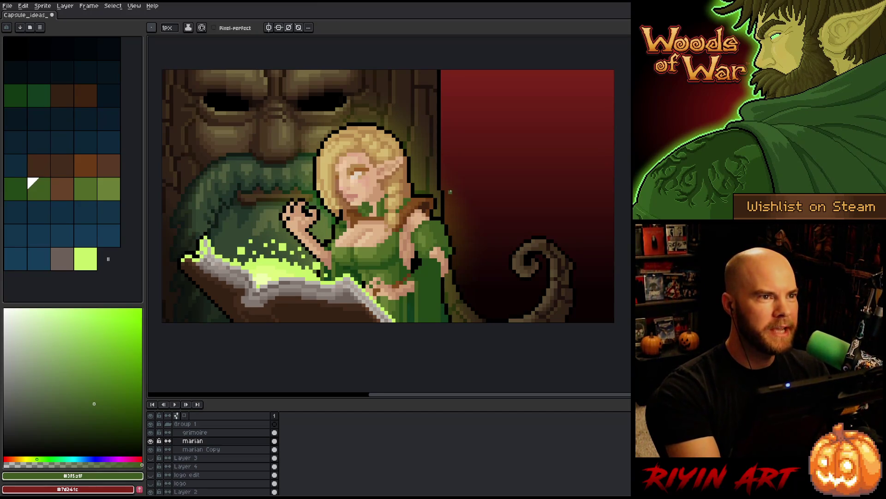
alt+click(444, 245)
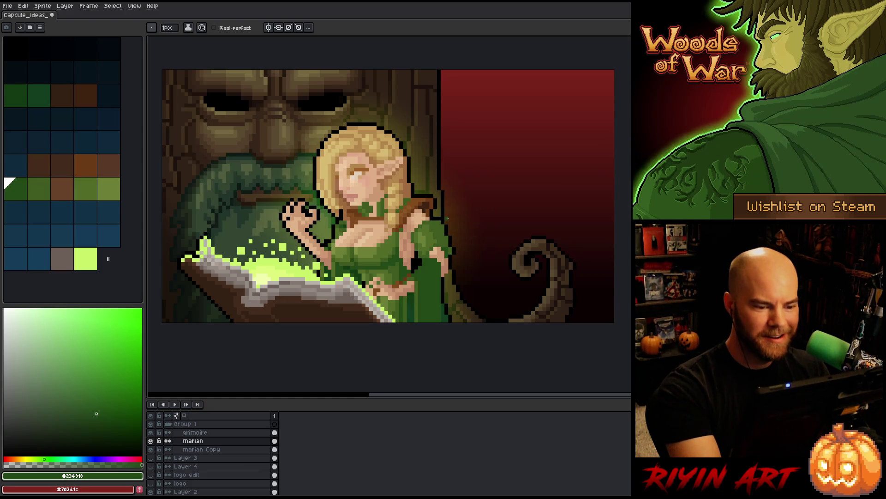
key(alt)
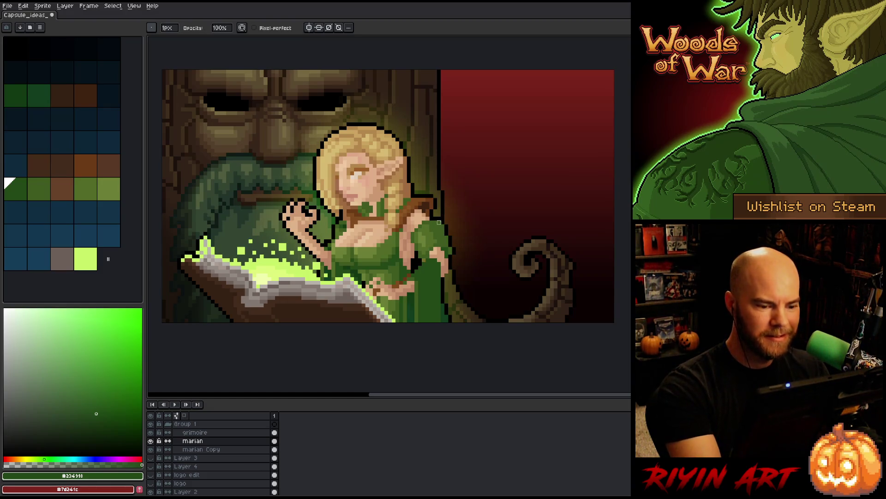
alt+click(420, 259)
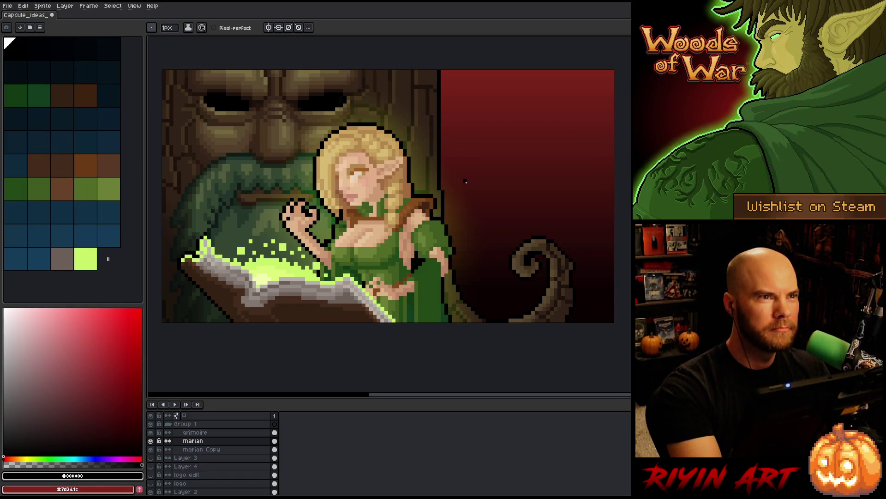
alt+click(423, 257)
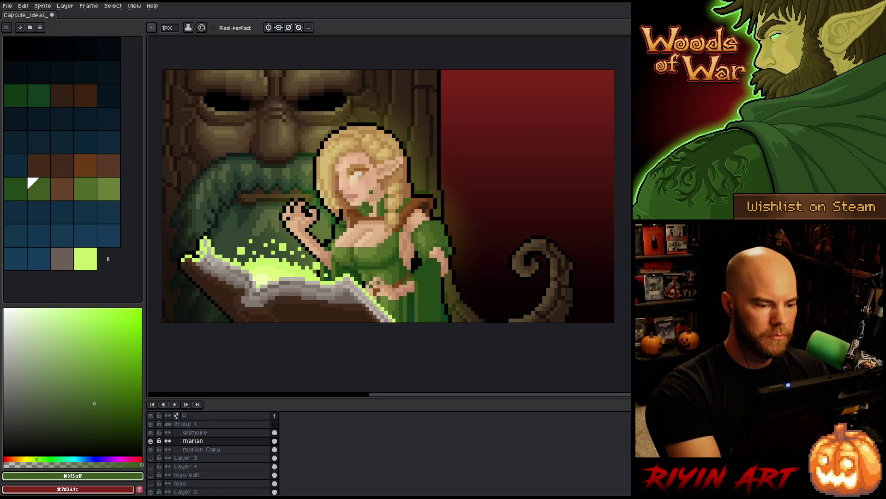
key(i)
key(b)
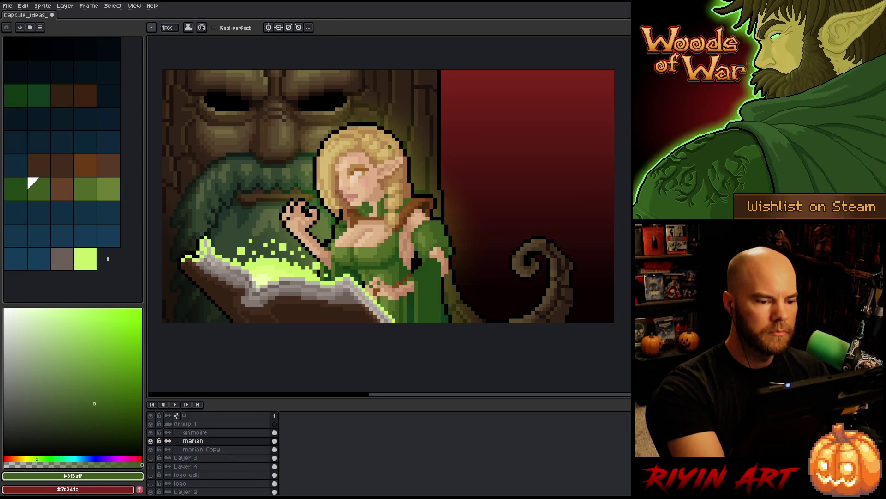
- Sample the elf's hair colour in its darker and lighter shades
key(i)
click(378, 143)
key(b)
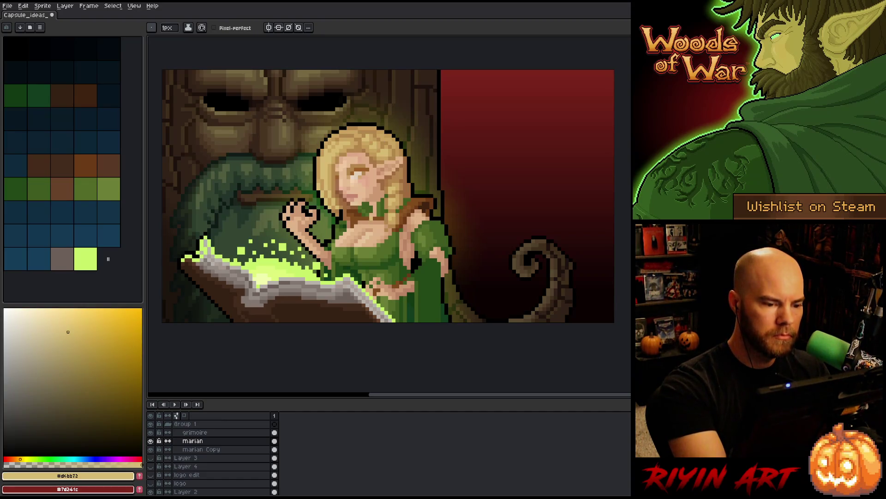
key(i)
click(379, 146)
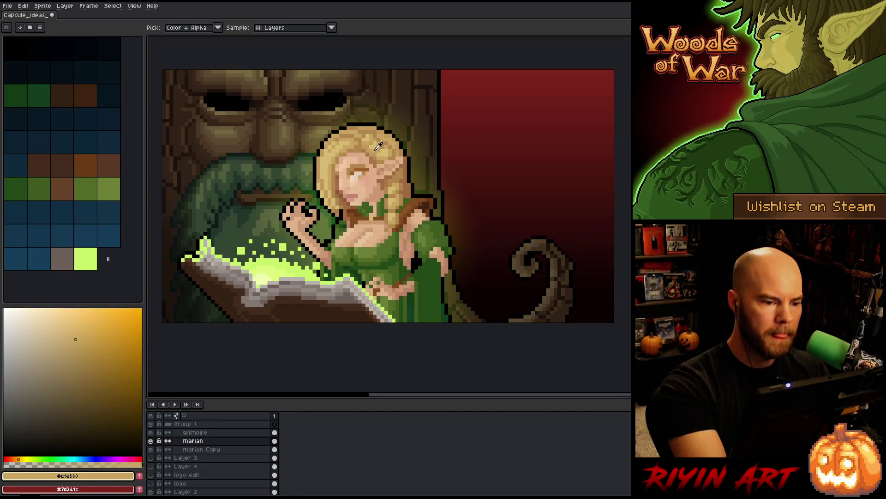
key(b)
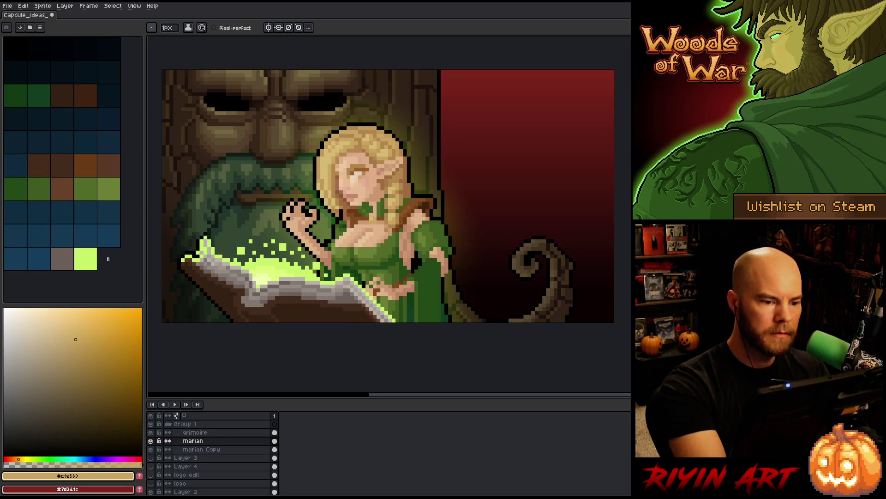
key(i)
key(b)
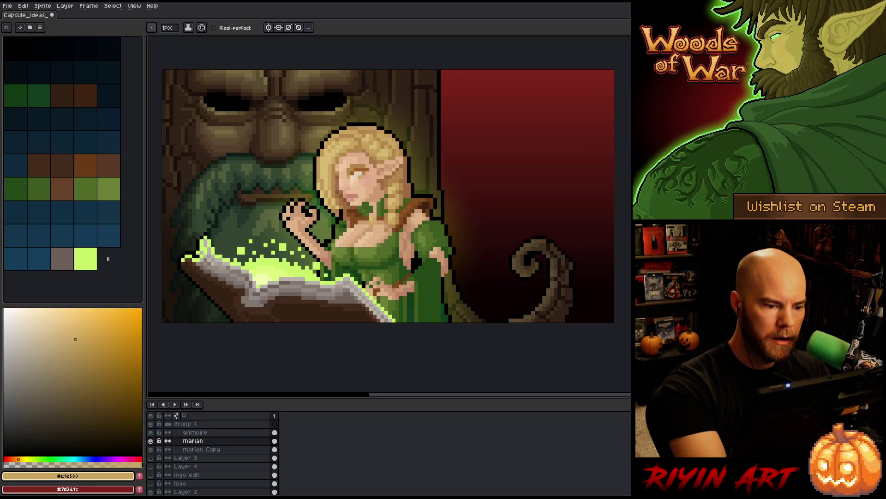
key(i)
click(389, 148)
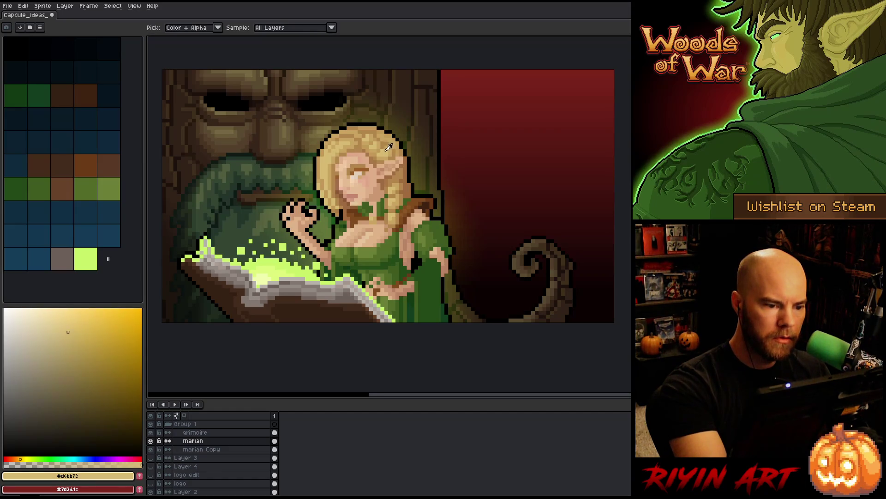
key(b)
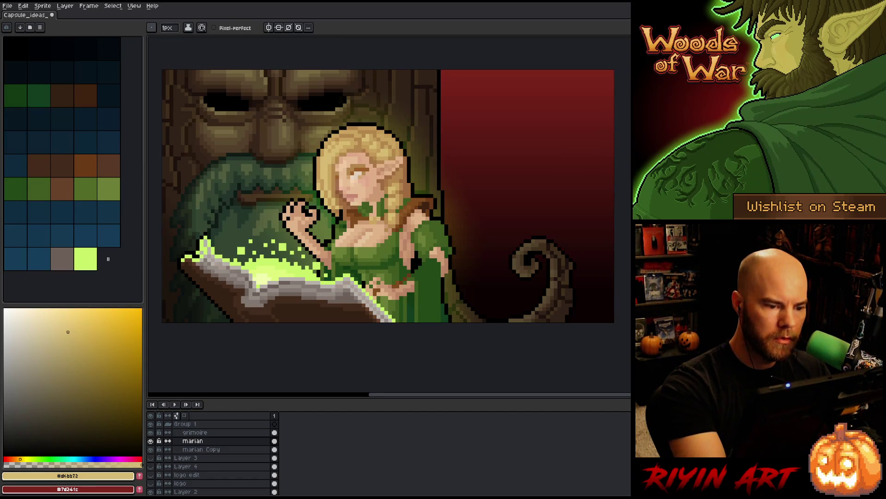
- Adjust the yellow colour and sample the browns and skin tone from her face
key(i)
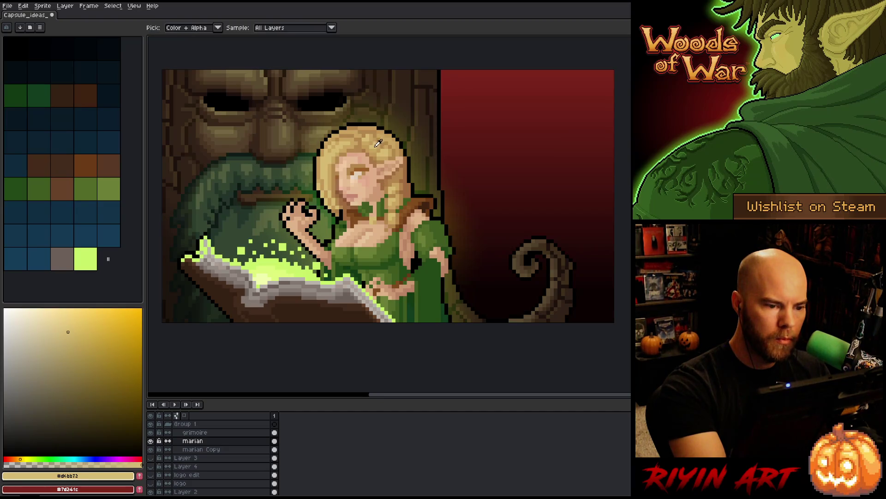
key(b)
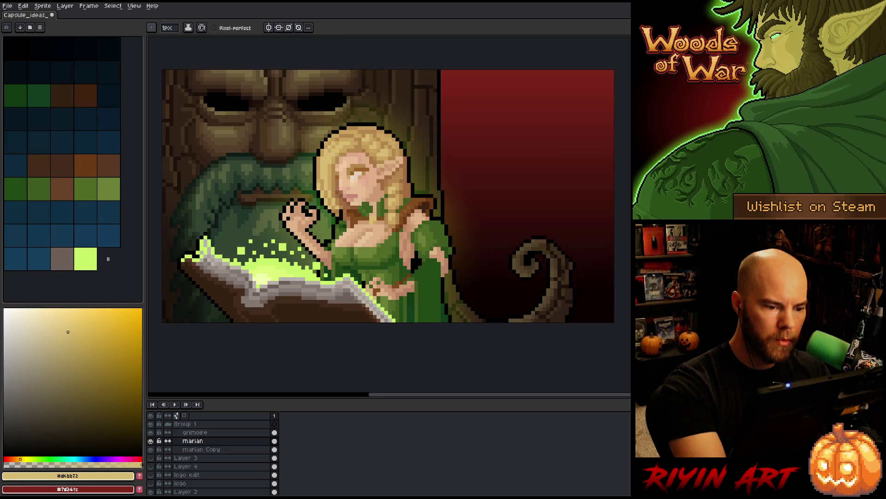
click(64, 326)
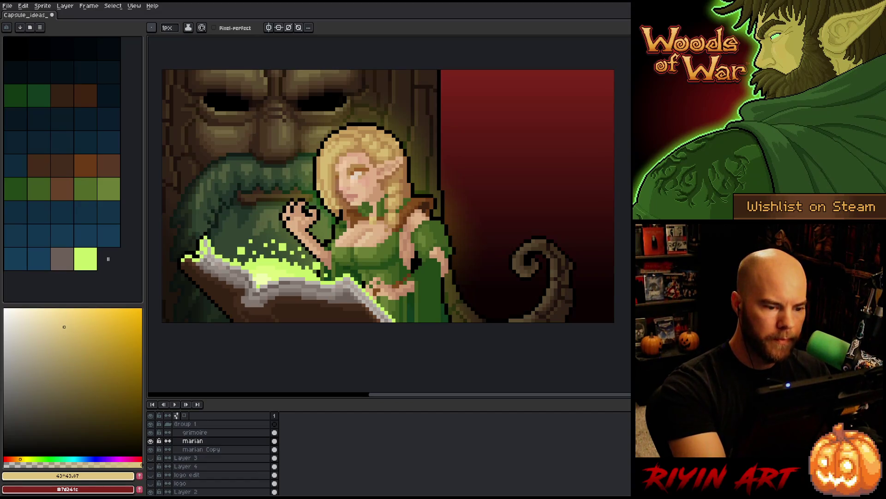
alt+click(378, 222)
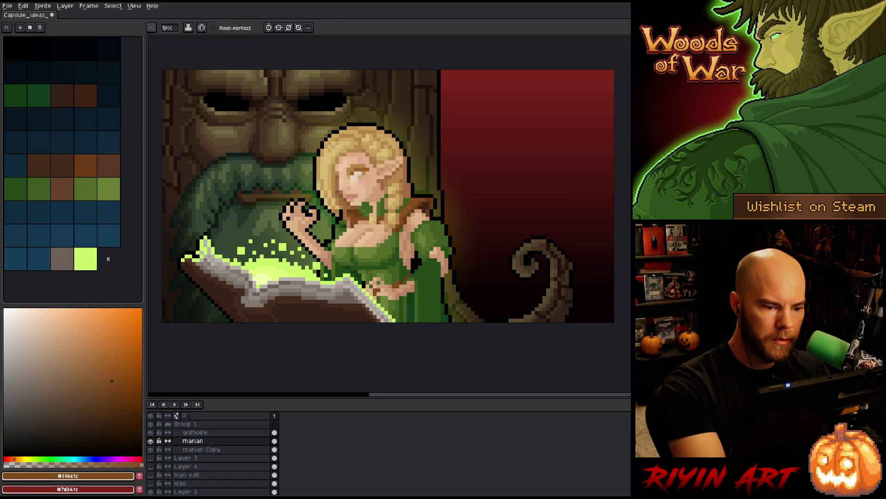
alt+click(378, 218)
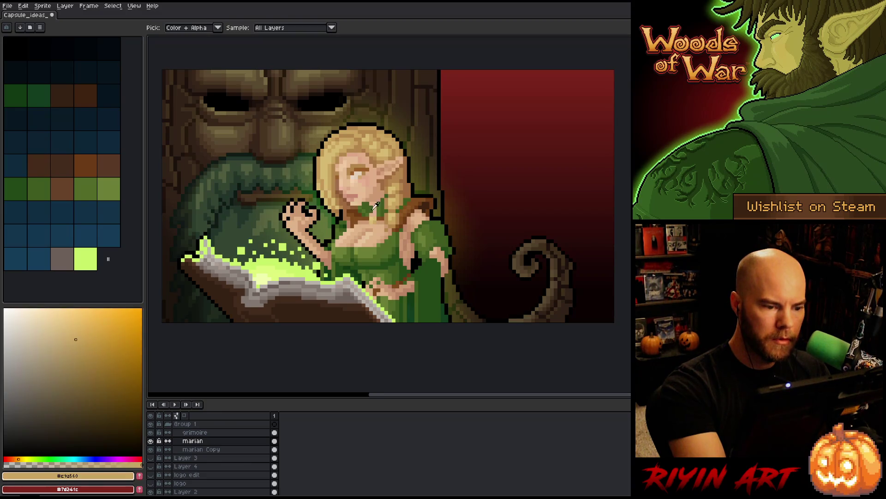
alt+click(342, 193)
alt+click(342, 191)
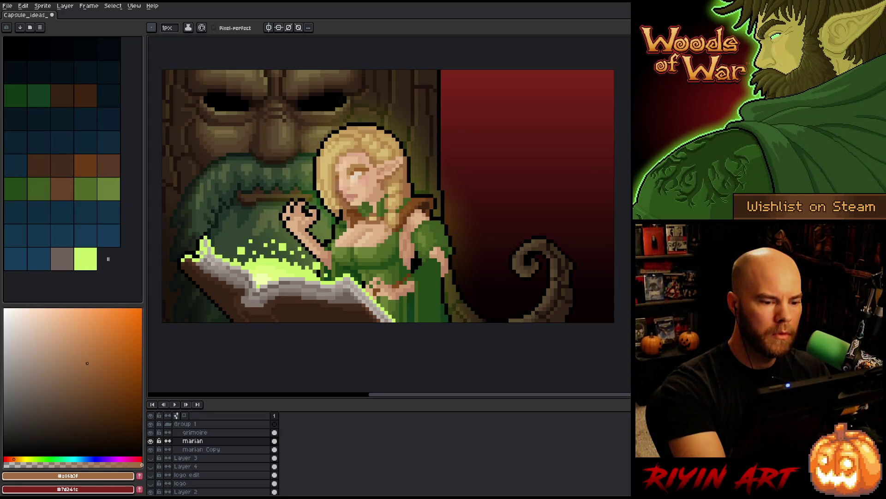
alt+click(360, 217)
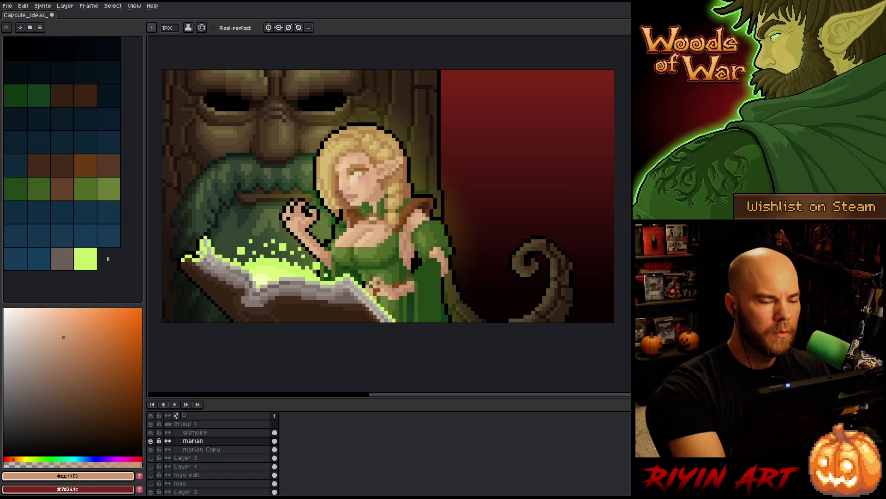
alt+click(374, 216)
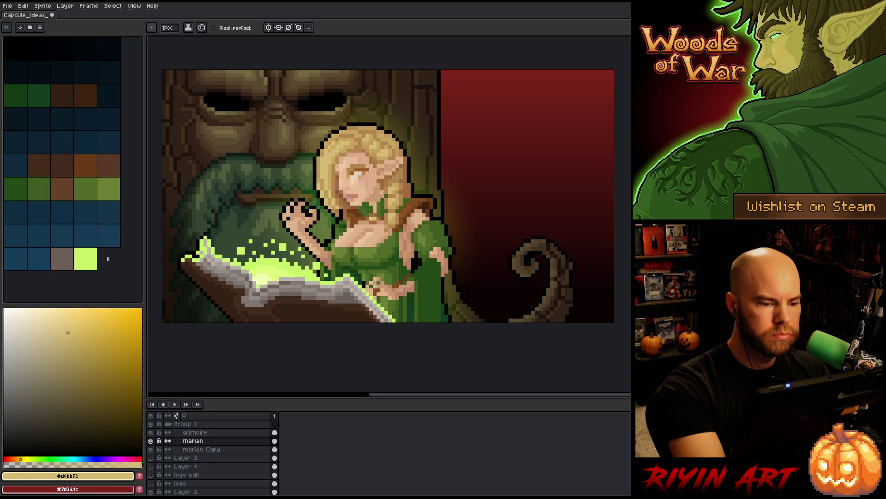
- Paint dark green pixels down her neck and hair edge
click(78, 184)
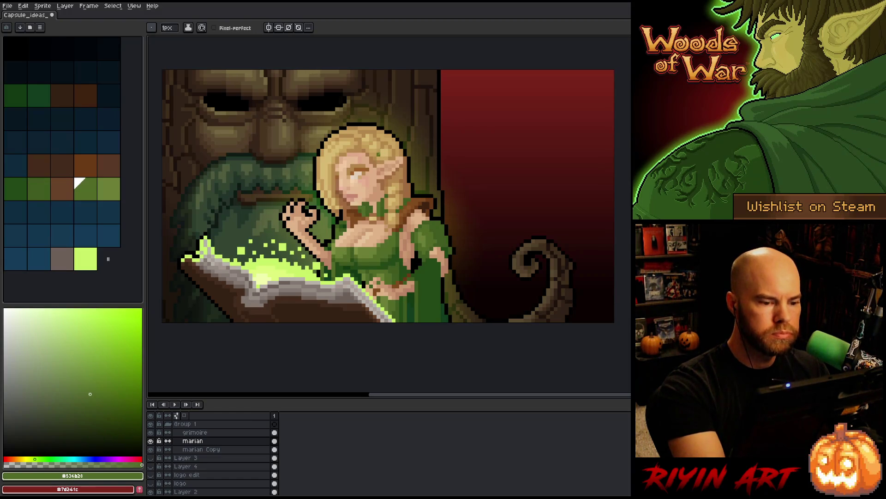
click(29, 181)
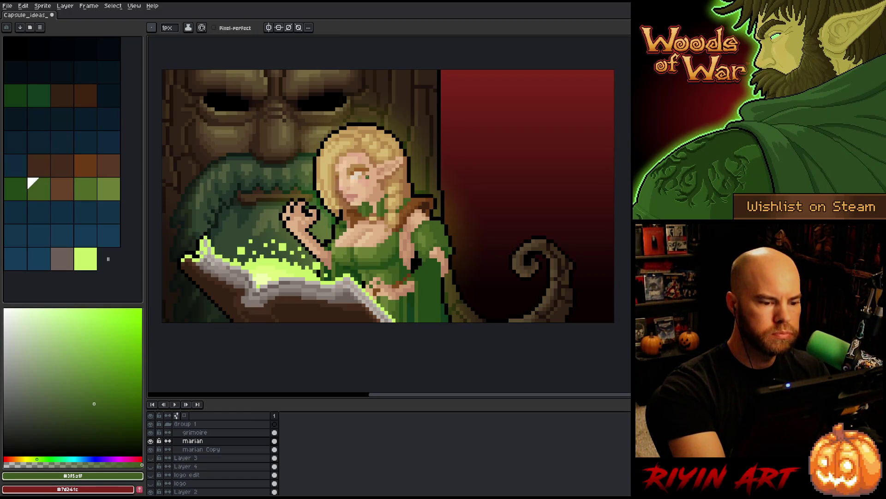
alt+click(361, 198)
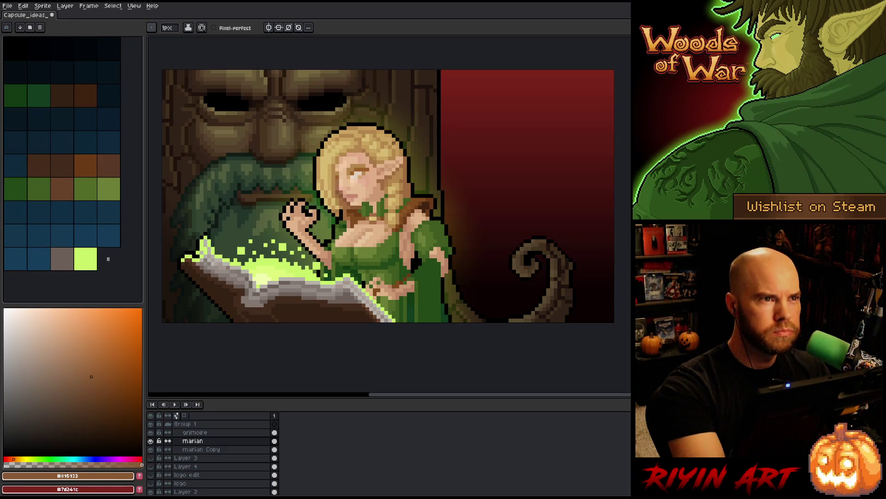
click(29, 179)
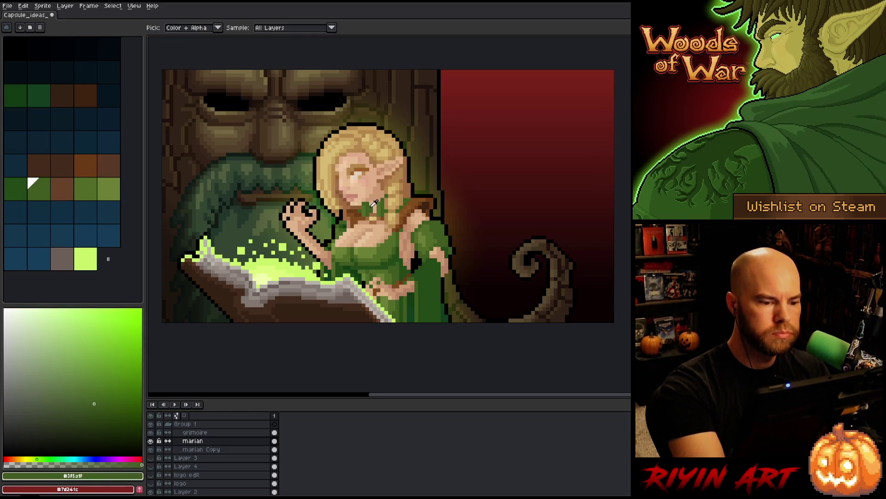
drag(374, 213, 375, 219)
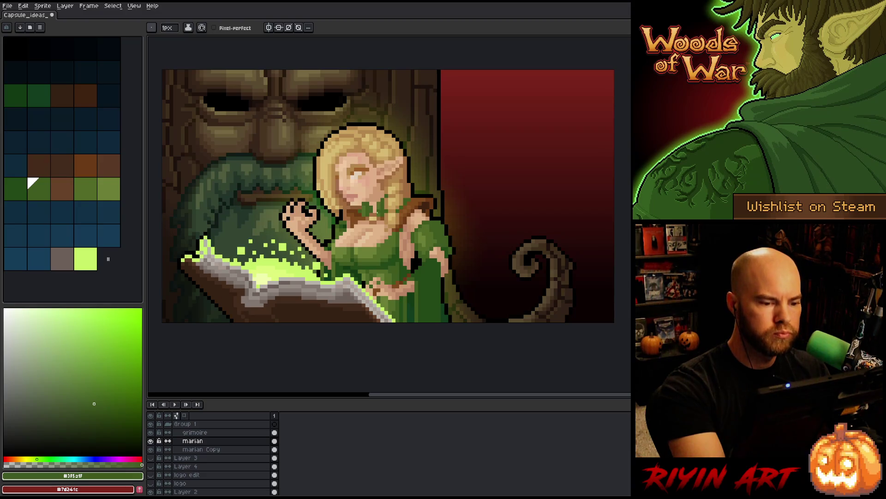
- Sample light and darker skin tones and the collar's browns to shade the neck
alt+click(382, 204)
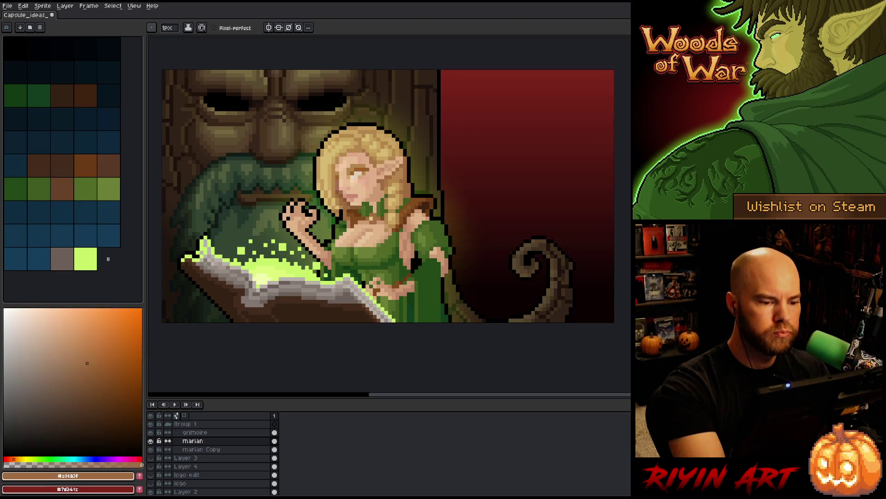
alt+click(382, 208)
alt+click(382, 209)
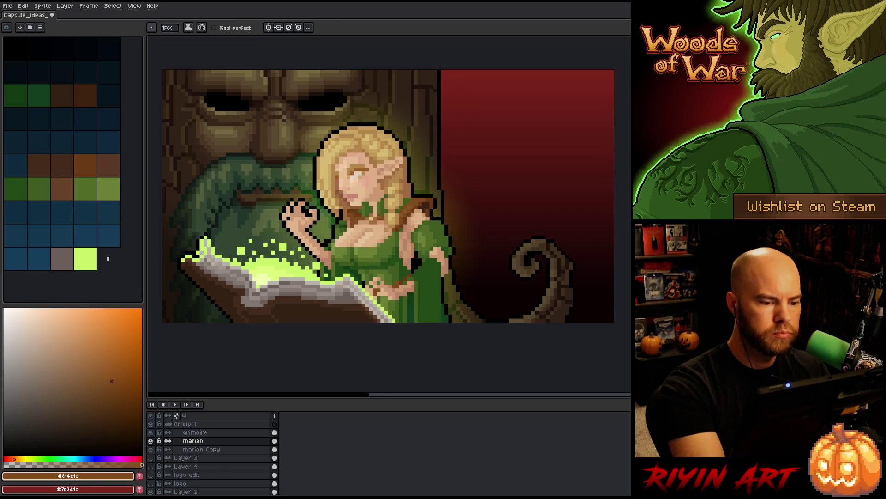
alt+click(382, 230)
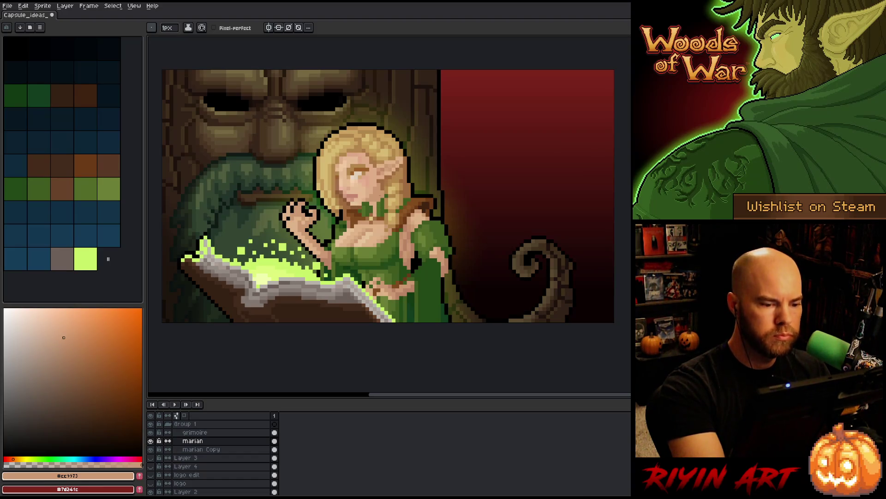
alt+click(369, 184)
alt+click(372, 216)
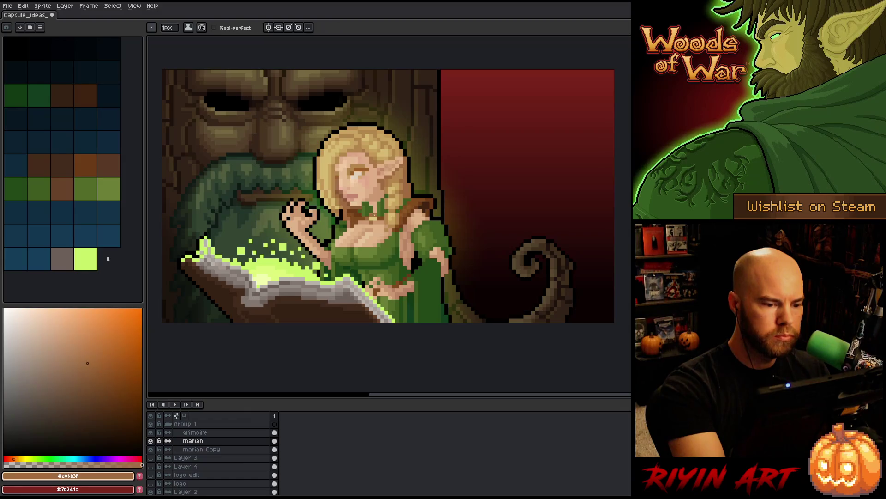
alt+click(372, 221)
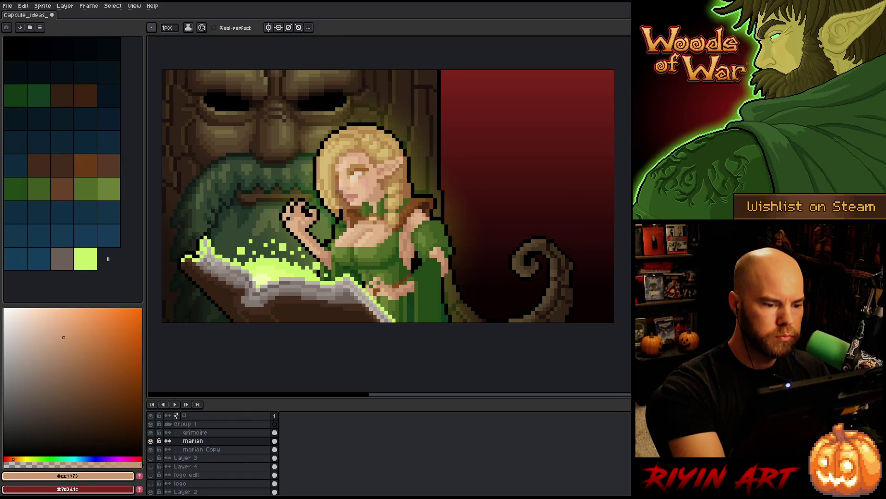
alt+click(371, 208)
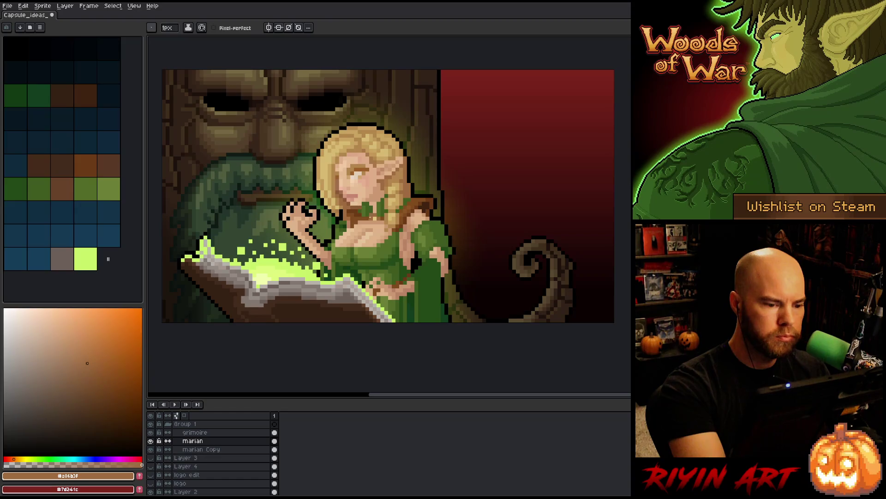
alt+click(372, 209)
alt+click(374, 217)
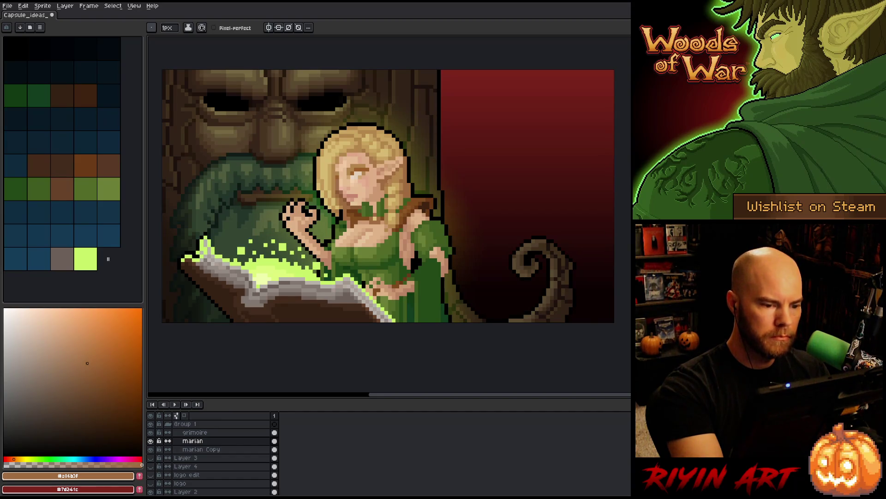
- Touch up near her ear with tan, golden and muted brown tones, saving before and after
key(ctrl+s)
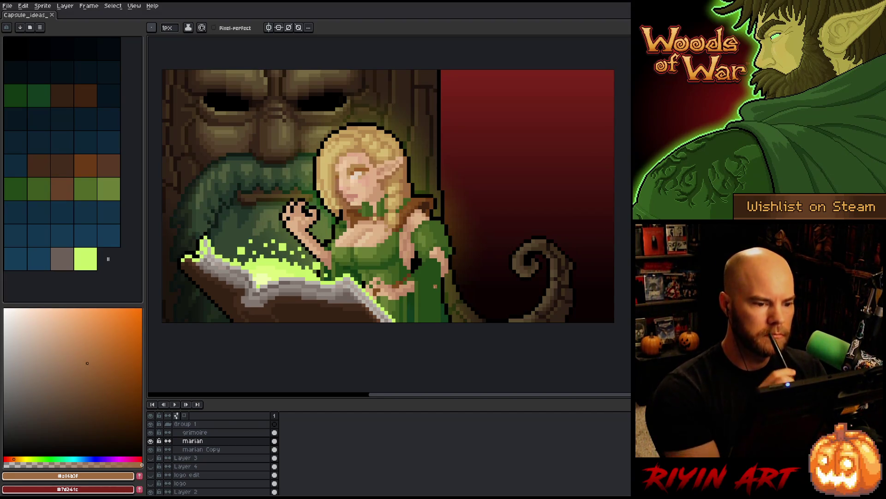
key(i)
click(387, 182)
key(b)
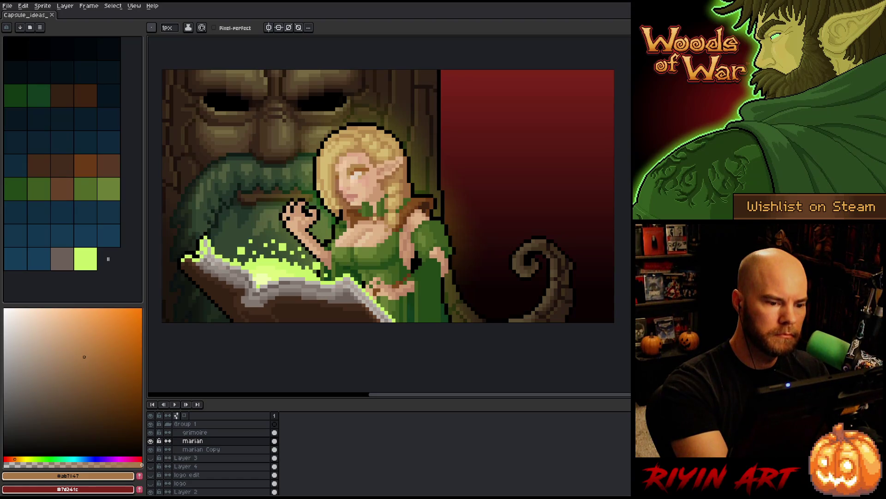
alt+click(397, 184)
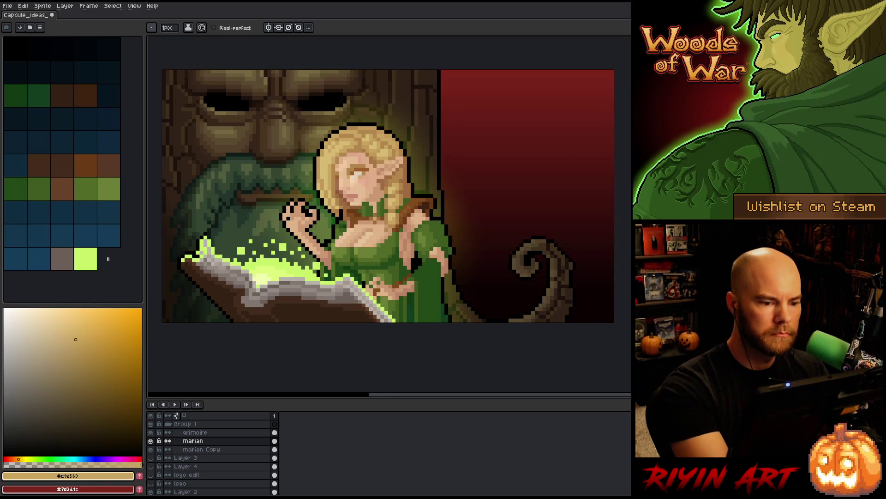
alt+click(401, 183)
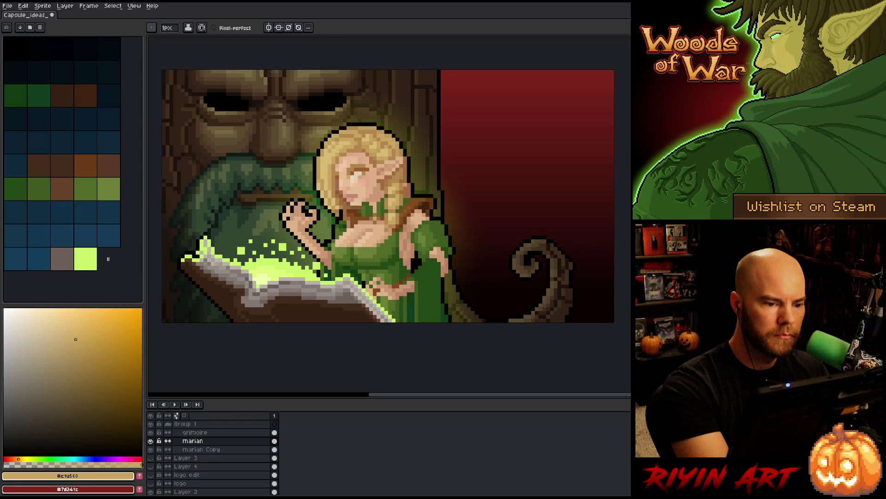
alt+click(403, 185)
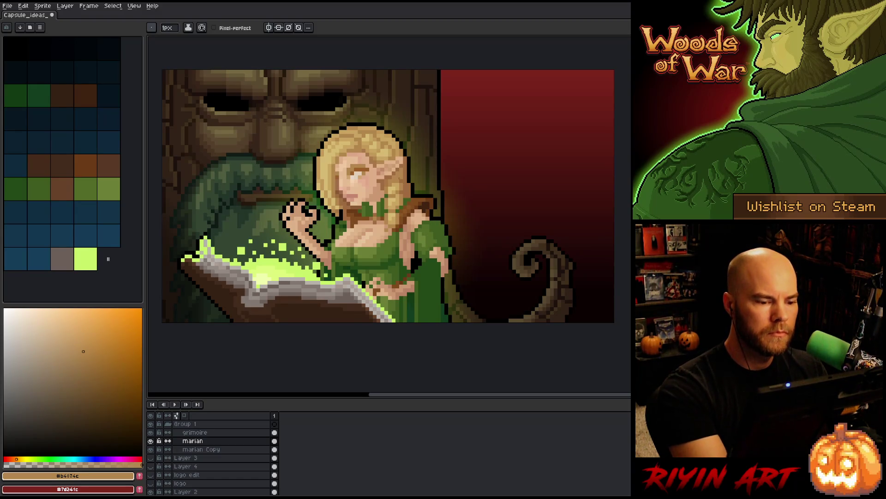
key(ctrl+s)
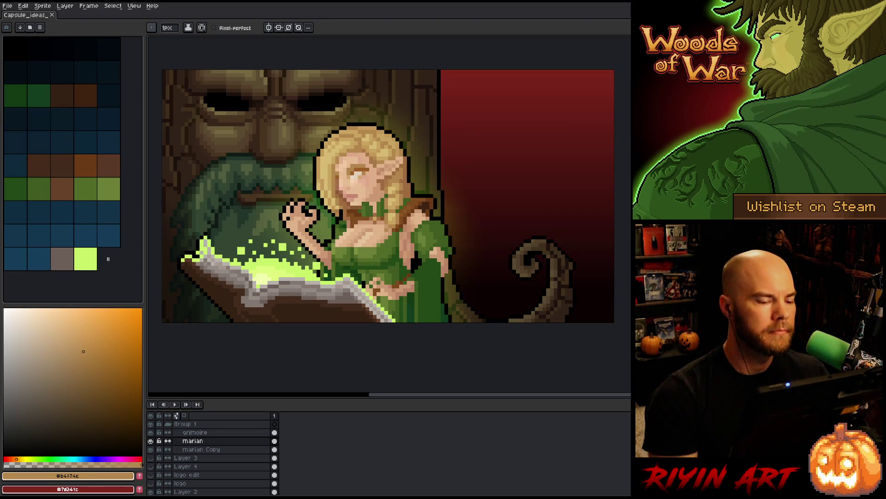
key(b)
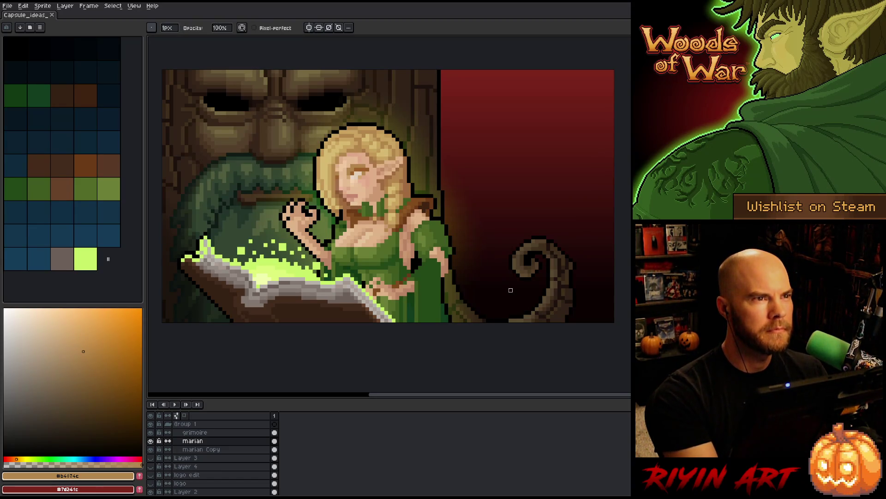
- Save the capsule file with Ctrl+S
key(ctrl+s)
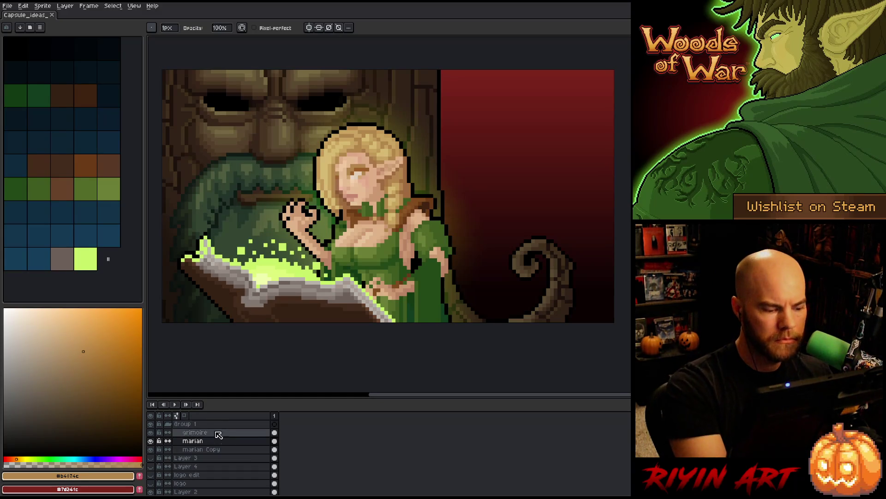
- Isolate the tree layer and paint a dark brown stroke over the tree face's mouth
scroll(211, 468, down, 5)
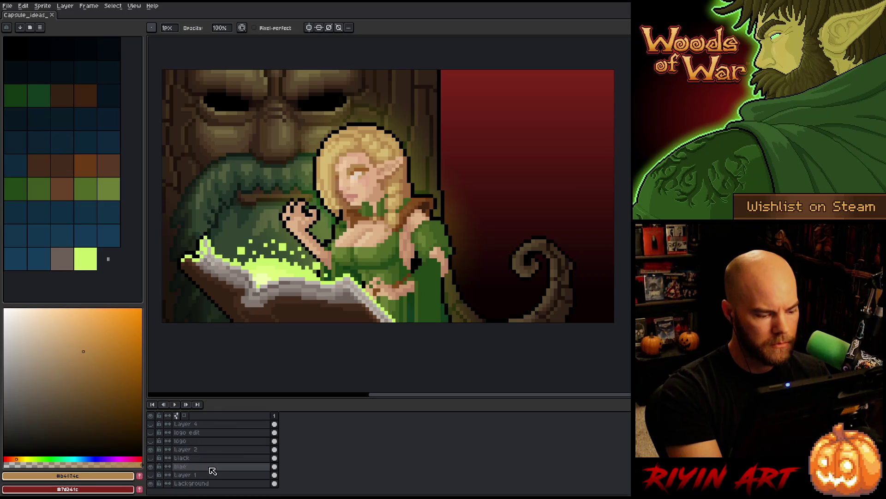
click(210, 466)
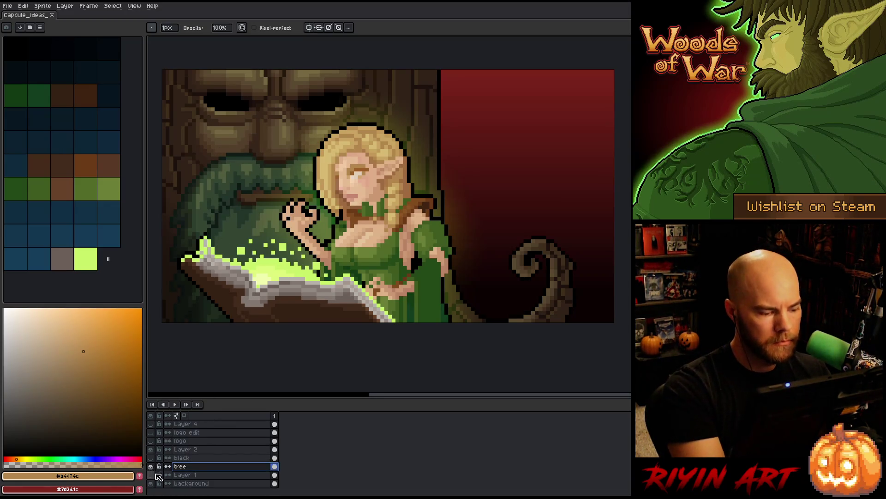
alt+click(150, 466)
alt+click(245, 200)
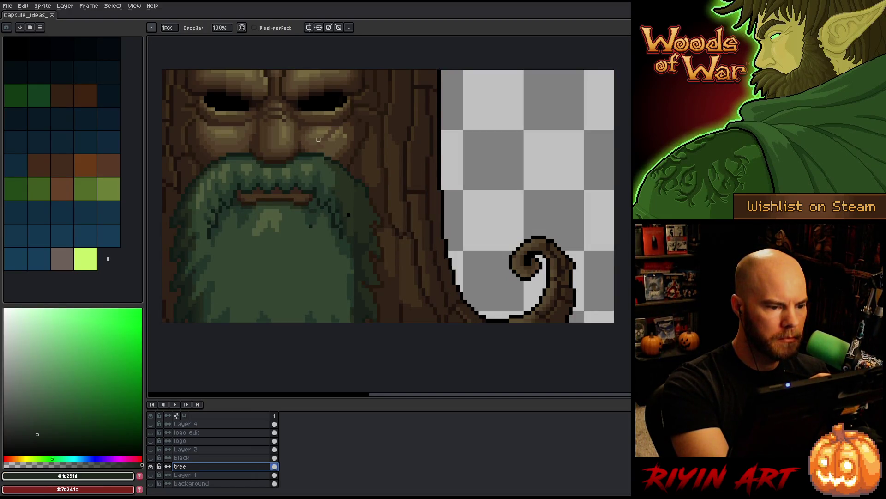
alt+click(307, 199)
click(276, 184)
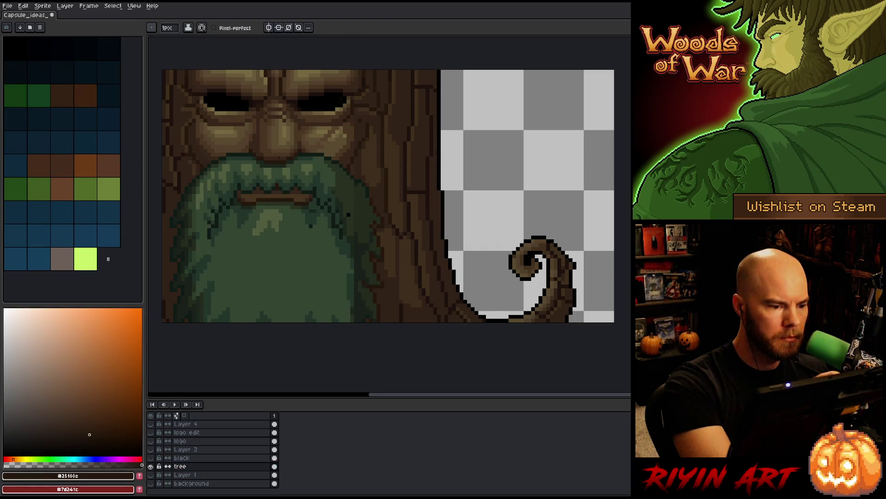
- Show all the hidden layers again and save the capsule file
key(ctrl+z)
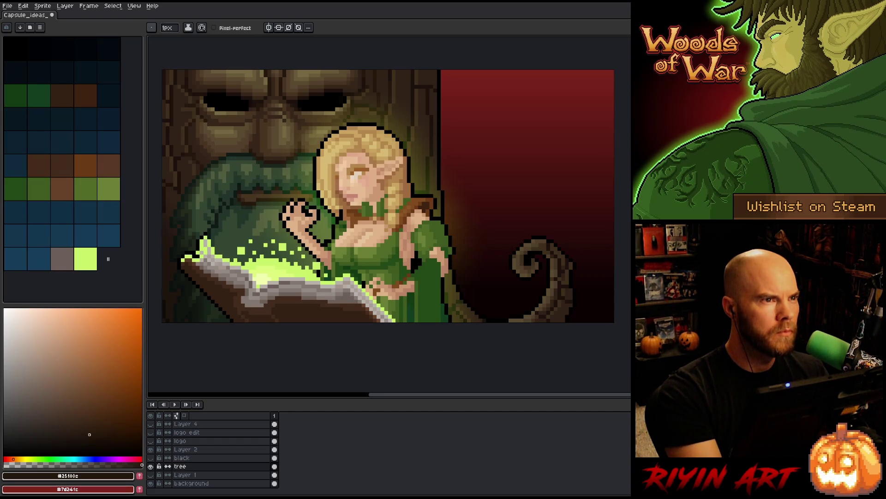
key(ctrl+s)
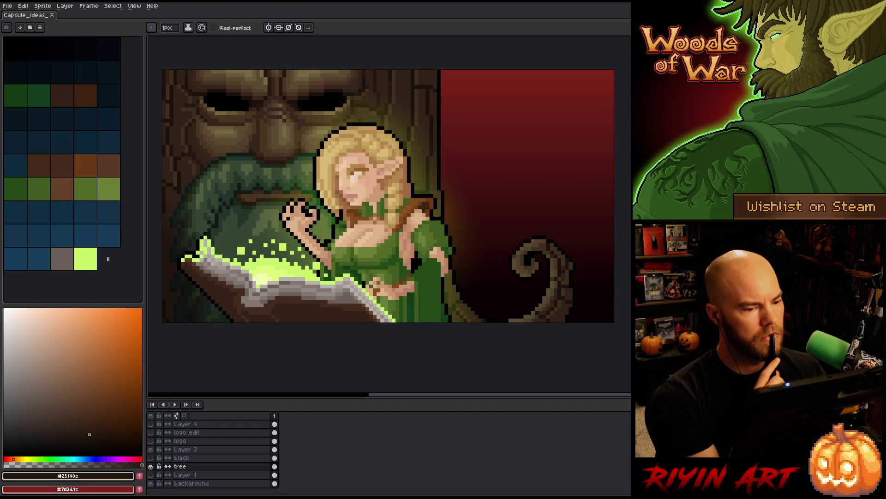
scroll(381, 128, down, 1)
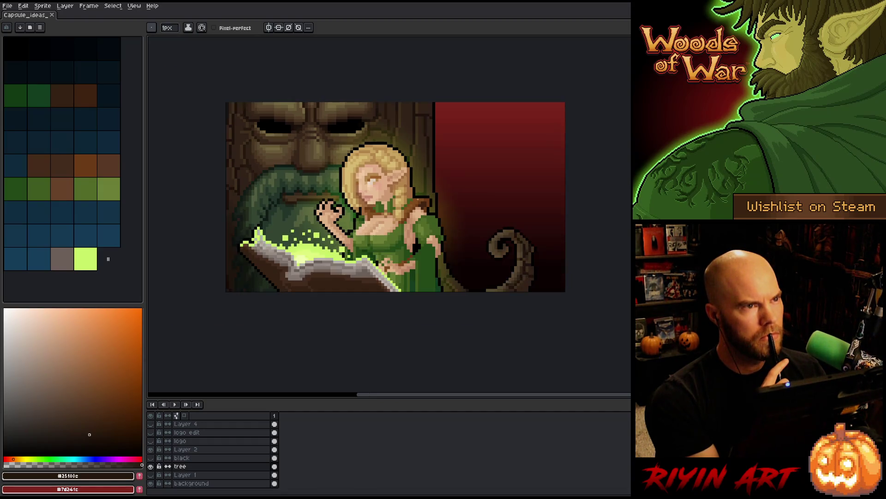
- Eyedrop a dark brown from the tree face and return to the pencil
scroll(381, 128, up, 1)
scroll(380, 127, down, 1)
scroll(380, 128, up, 1)
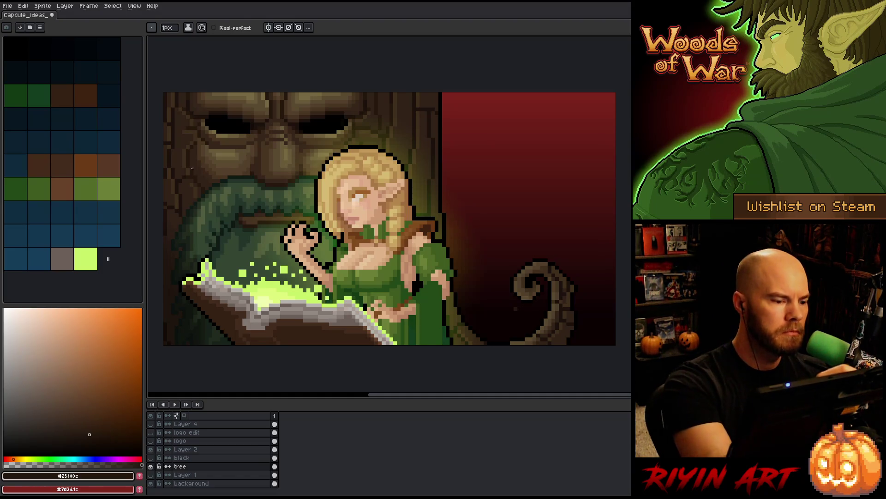
key(i)
click(194, 154)
key(b)
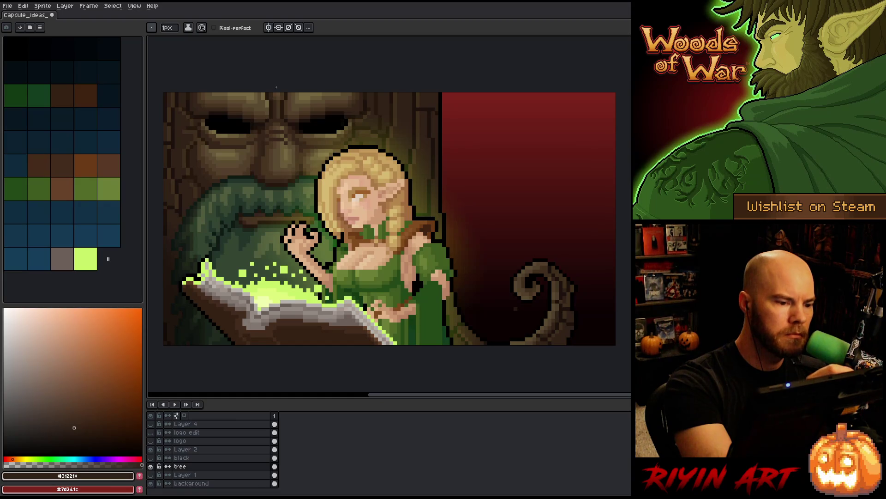
- Work lighter browns and tans into the tree face's shading and highlights
alt+click(264, 145)
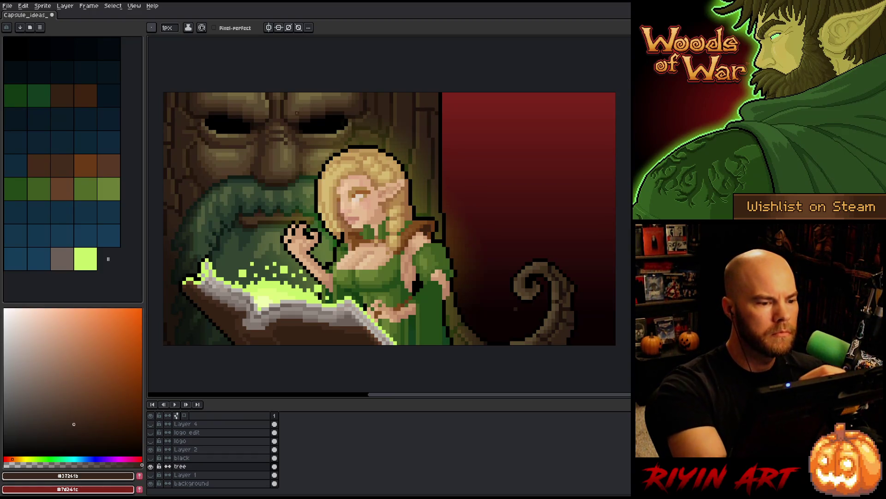
alt+click(209, 167)
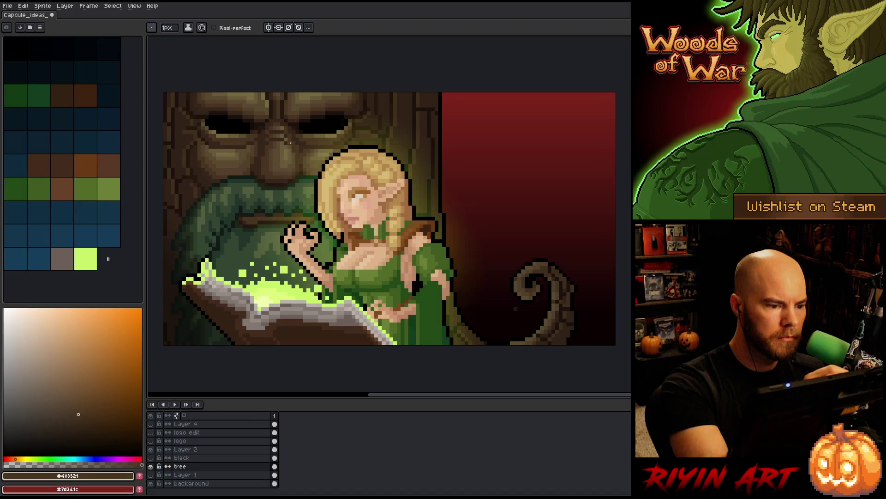
alt+click(287, 141)
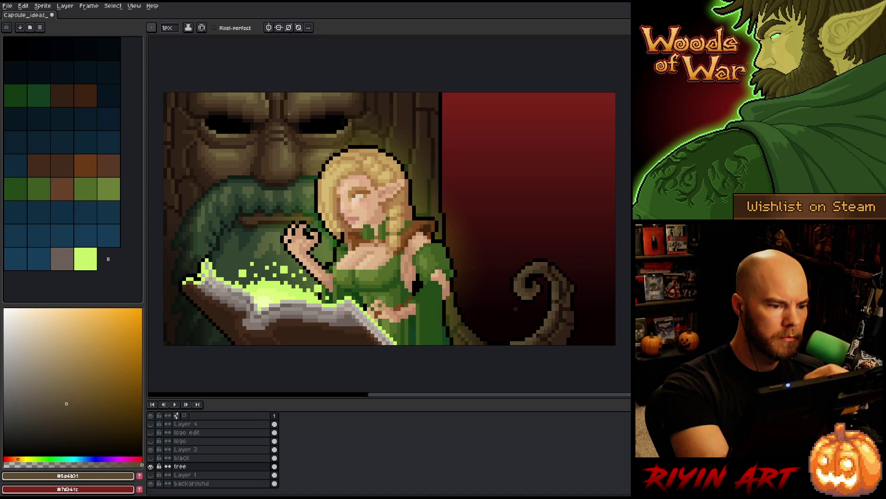
alt+click(286, 143)
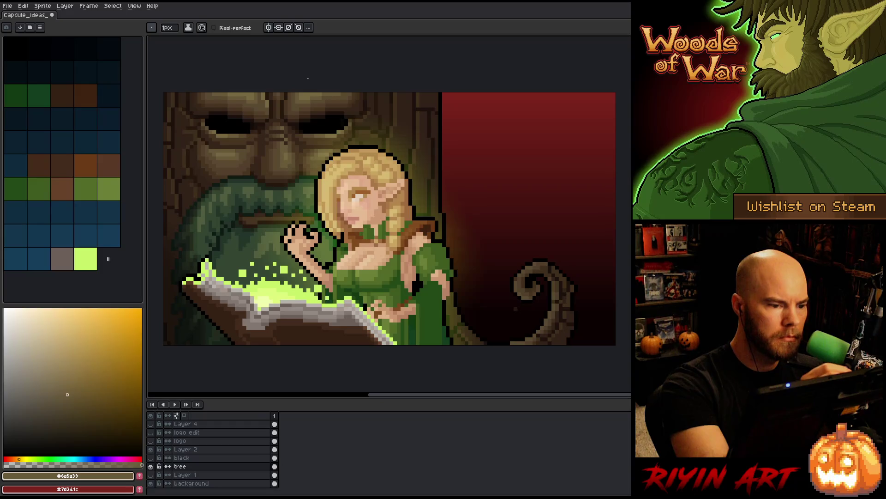
alt+click(301, 101)
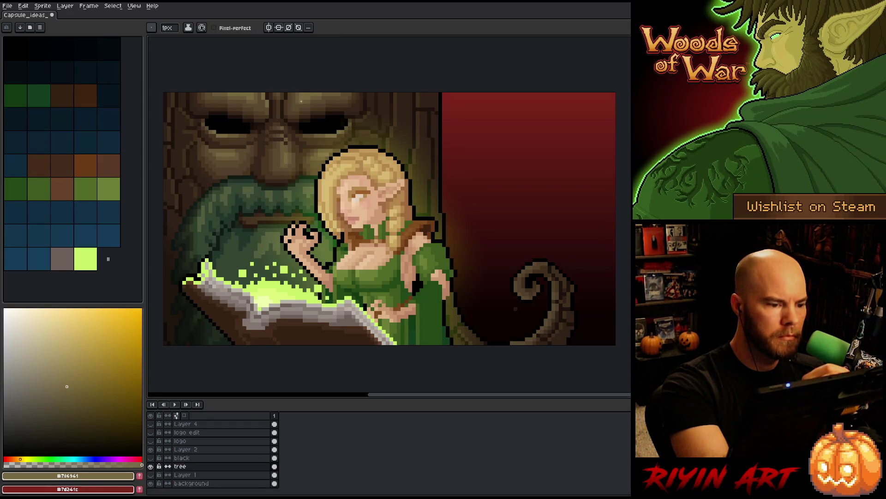
alt+click(288, 135)
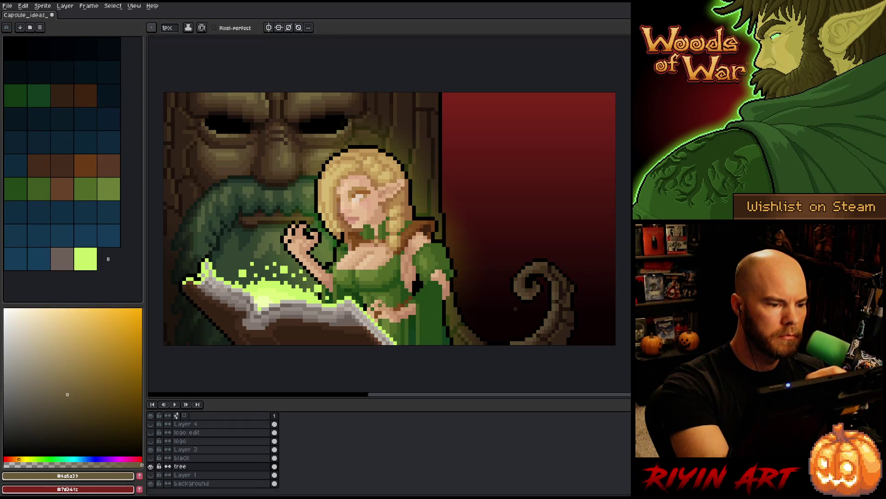
alt+click(285, 138)
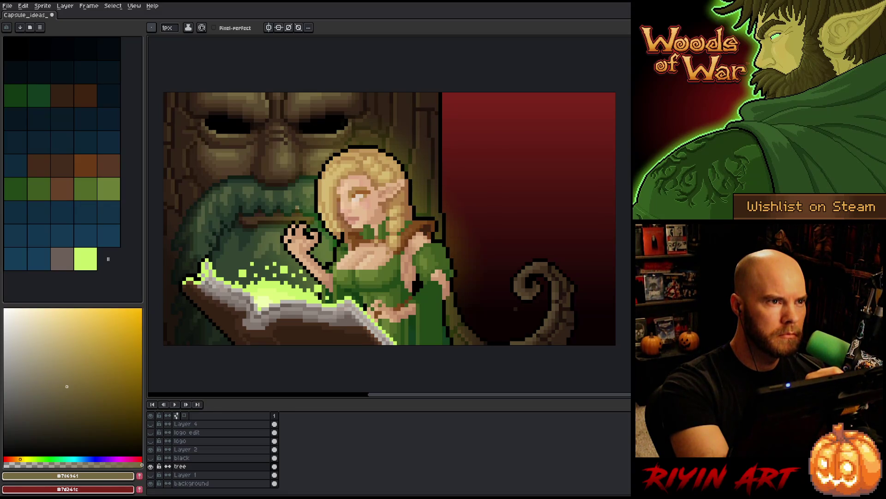
- Sample dark, mid and darker browns from the tree face for further shading
alt+click(273, 172)
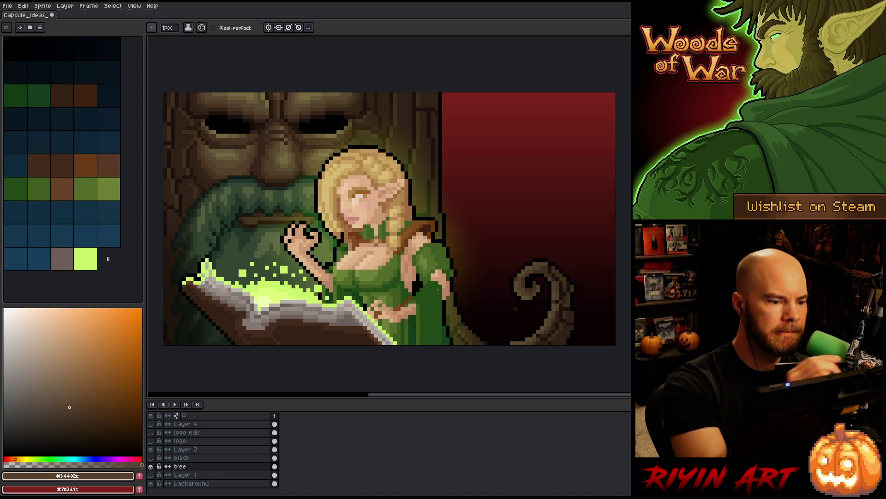
alt+click(293, 104)
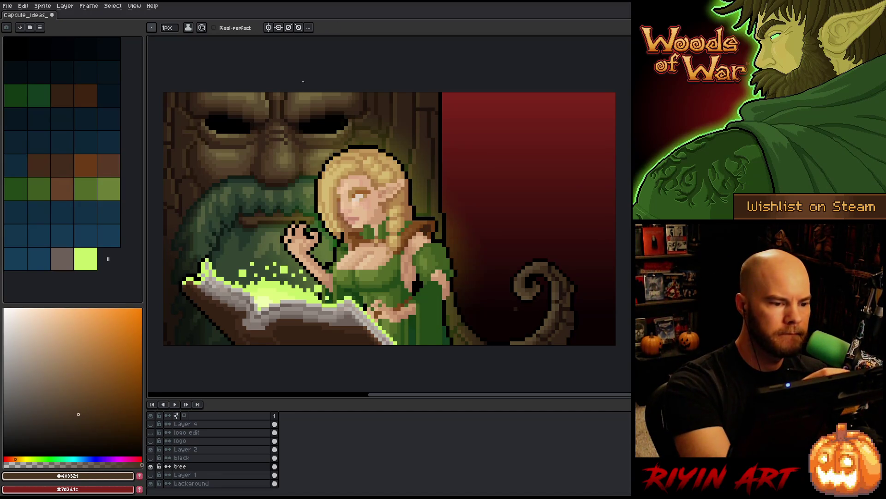
alt+click(271, 147)
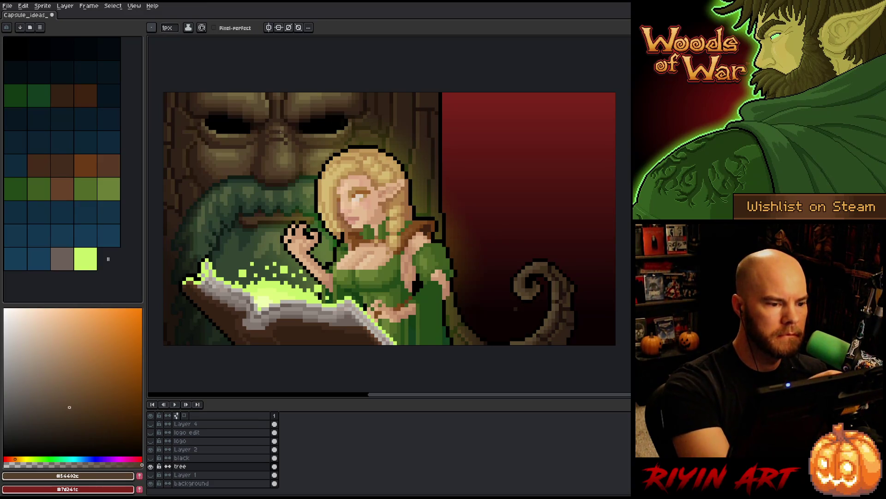
alt+click(289, 157)
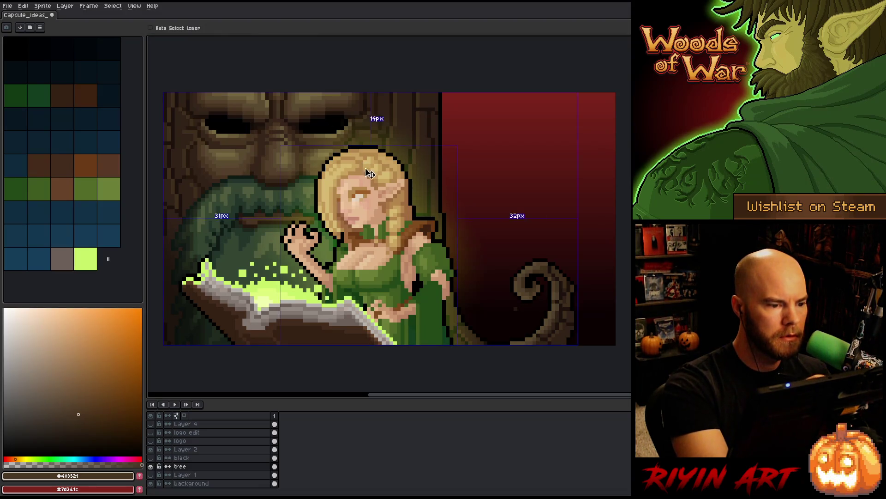
- Touch up the tree face with a deeper brown, saving the capsule file before and after
key(ctrl+s)
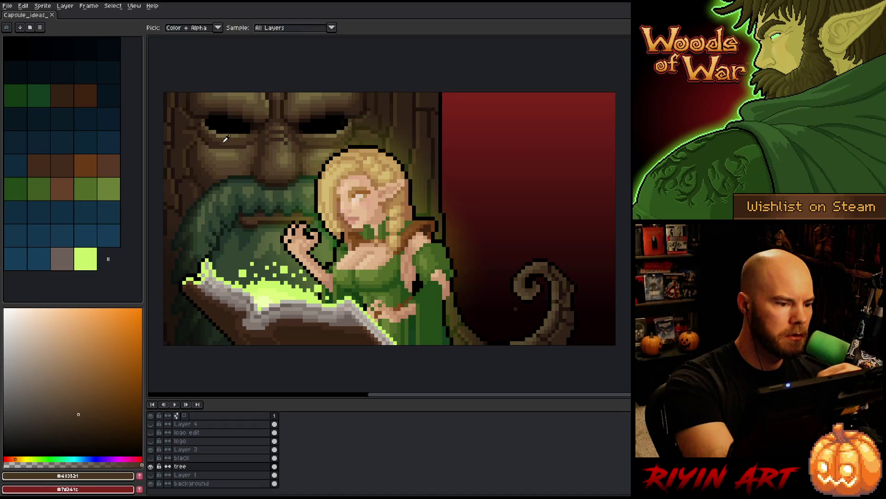
click(212, 116)
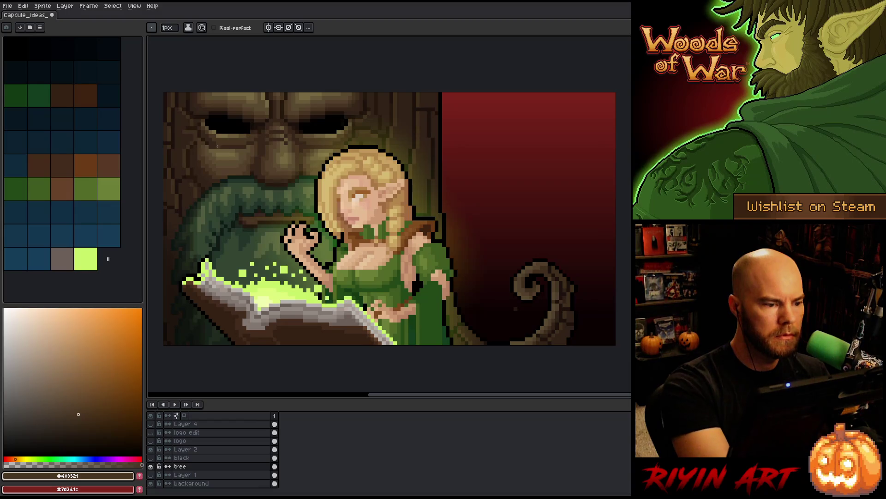
alt+click(214, 138)
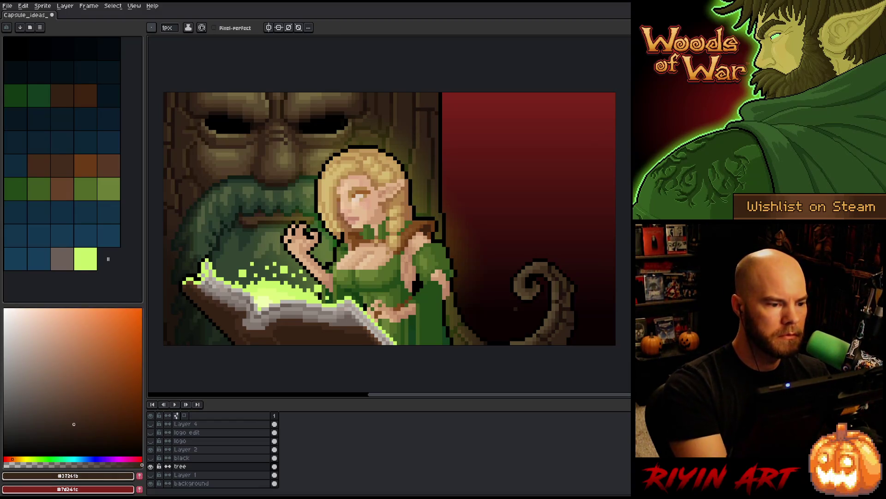
right_click(428, 226)
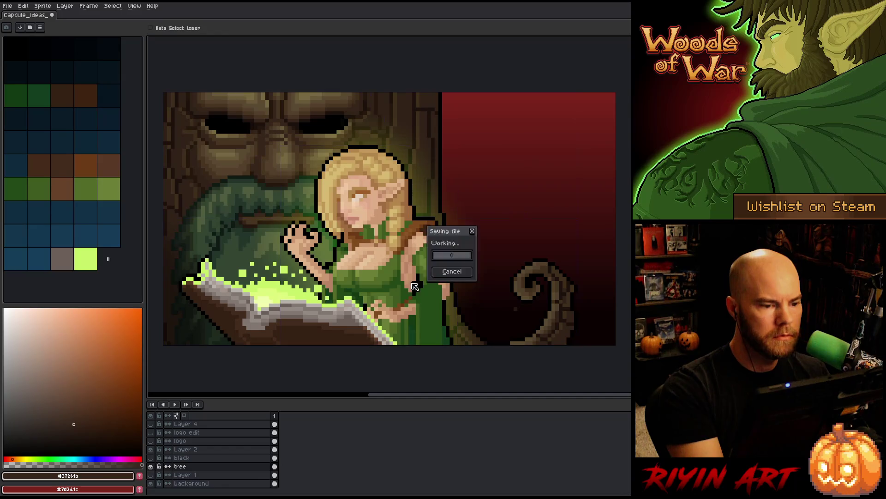
click(450, 230)
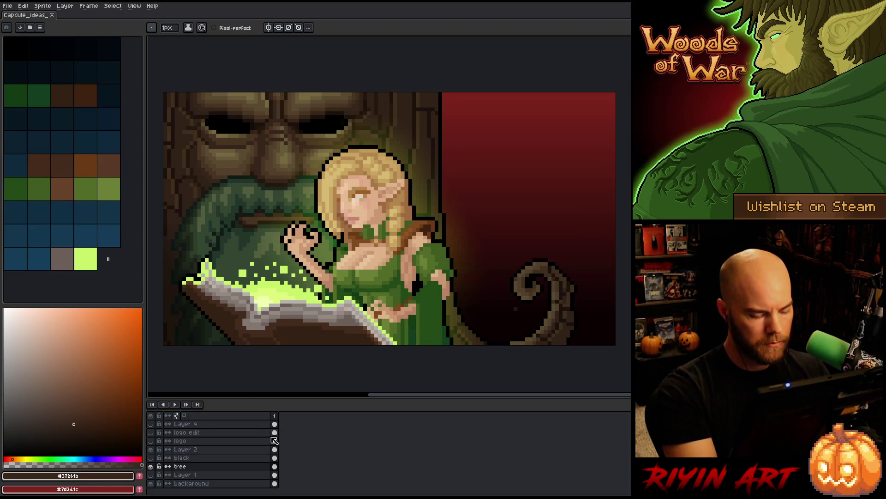
- Add a new layer above the tree with its blend mode set to Overlay
key(shift+n)
double_click(198, 466)
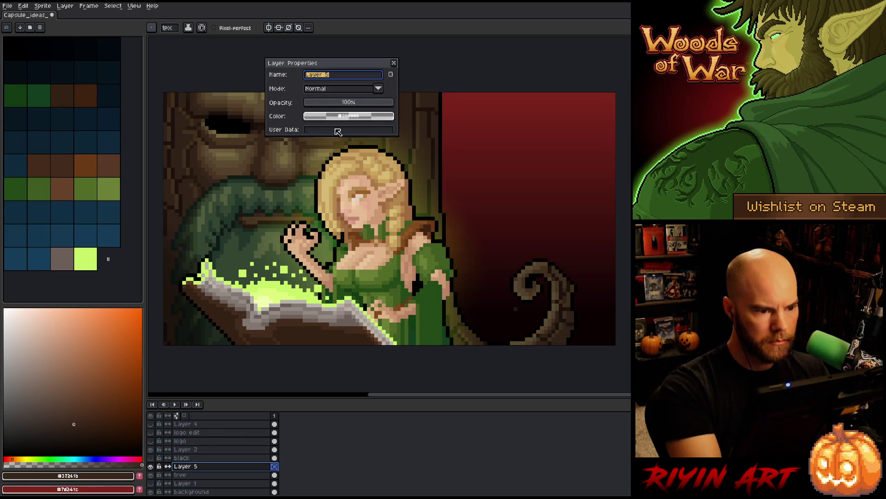
click(341, 88)
click(323, 168)
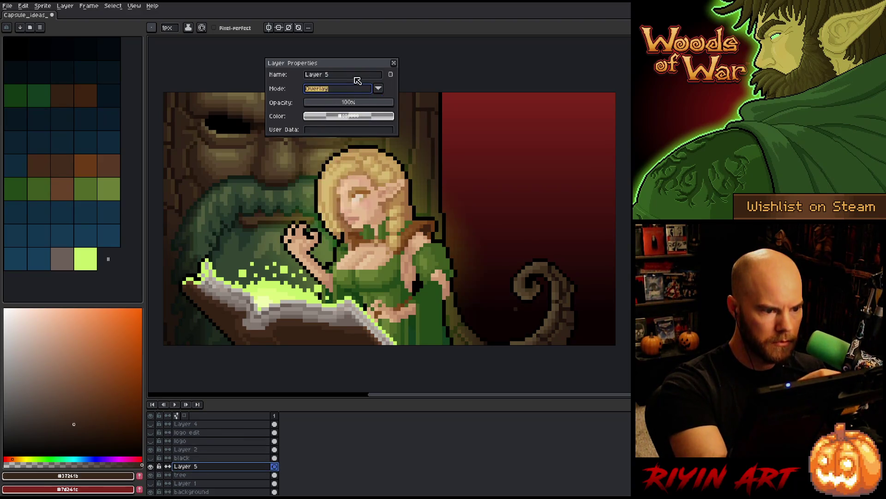
click(394, 63)
- Paint a small light green glow dab just beneath the tree's nose
click(85, 258)
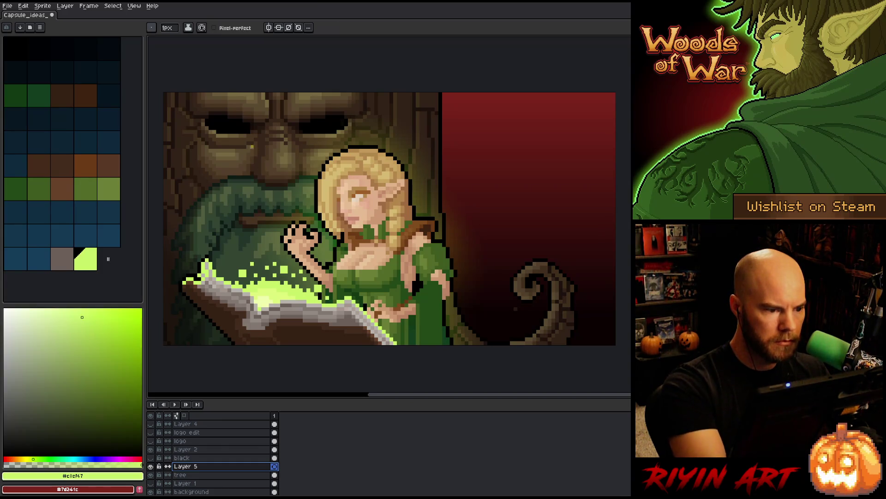
drag(261, 171, 268, 178)
key(ctrl+z)
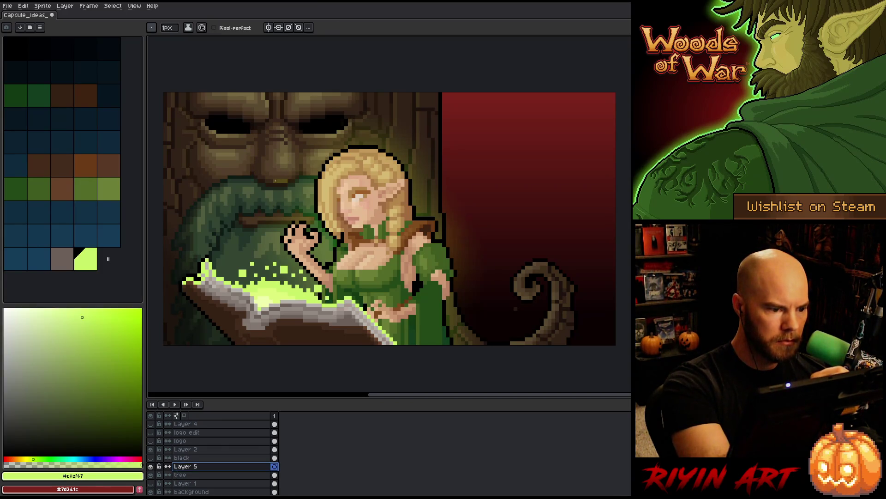
click(267, 169)
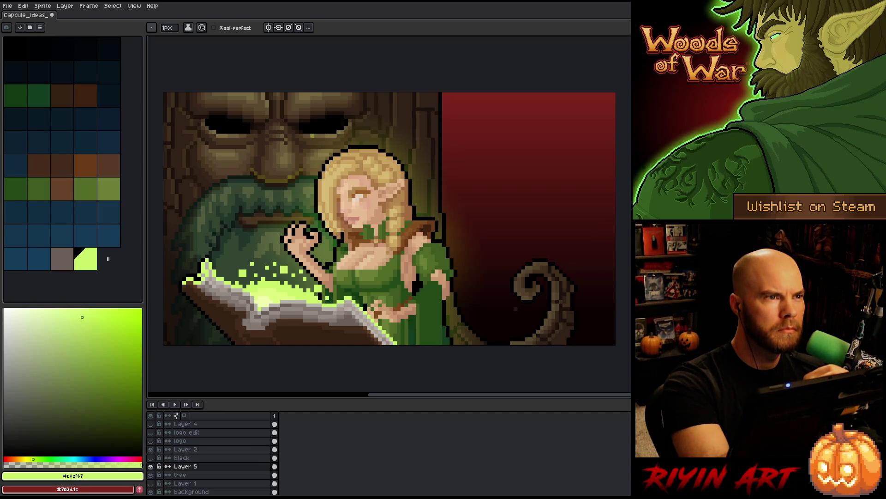
key(e)
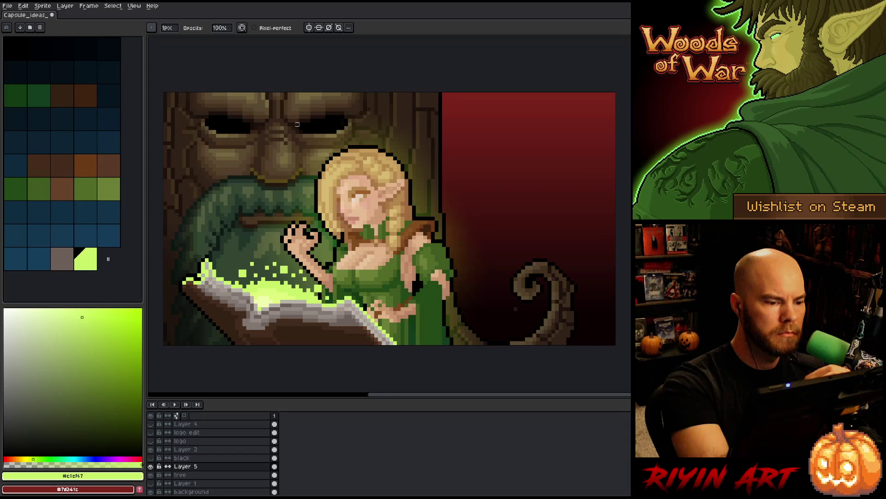
key(b)
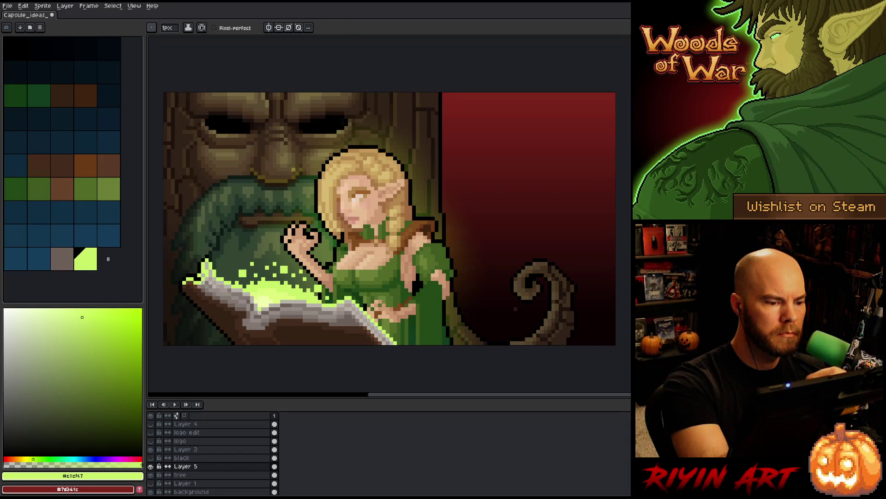
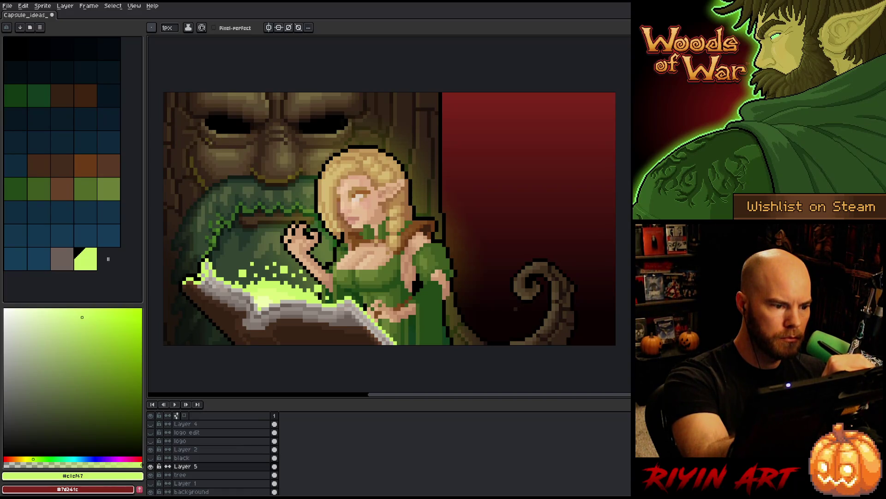
- Draw a short light stroke under the carved tree face's eye on Layer 5
key(e)
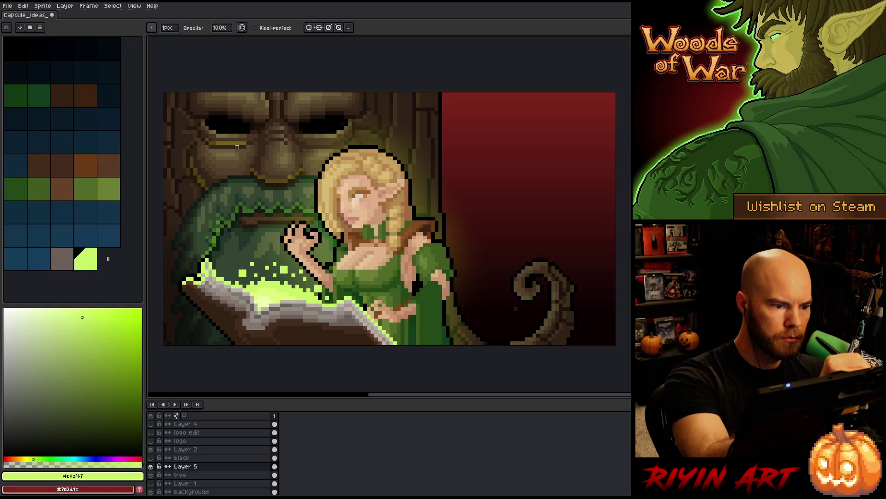
key(b)
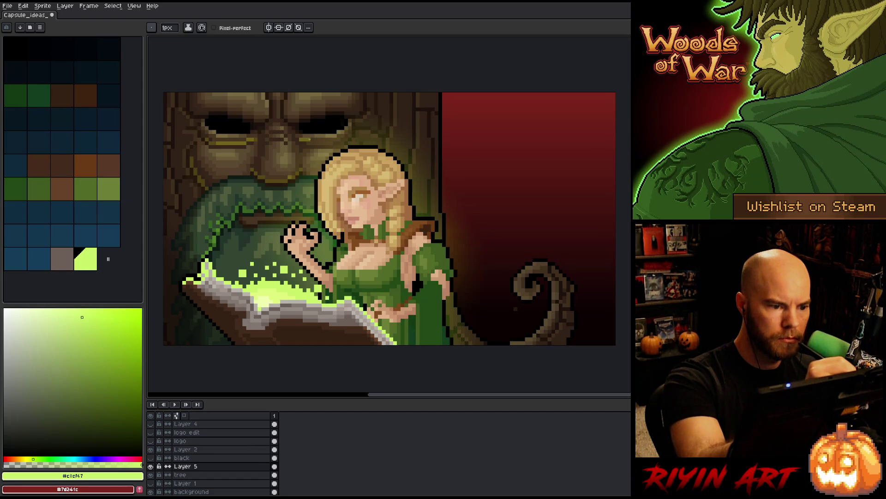
drag(308, 143, 317, 143)
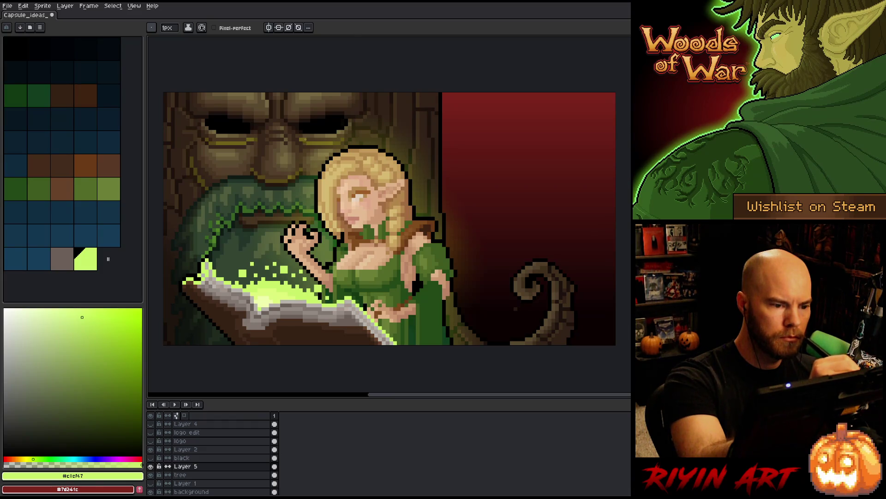
key(b)
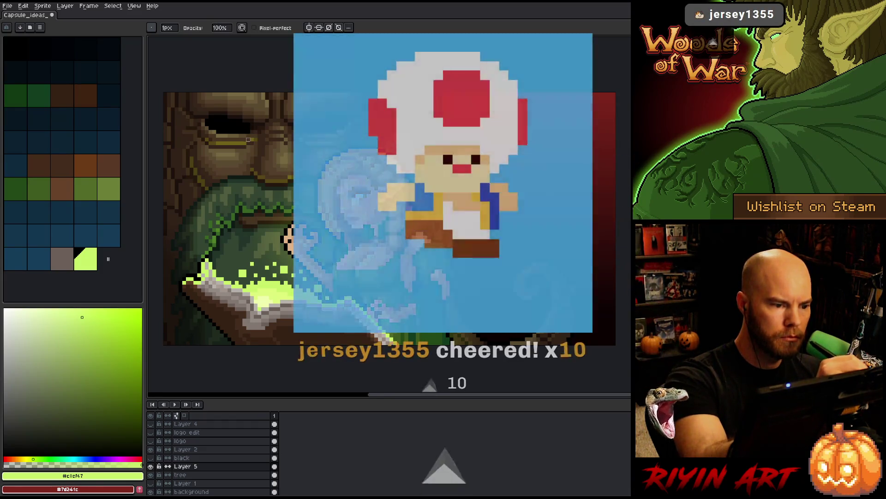
key(e)
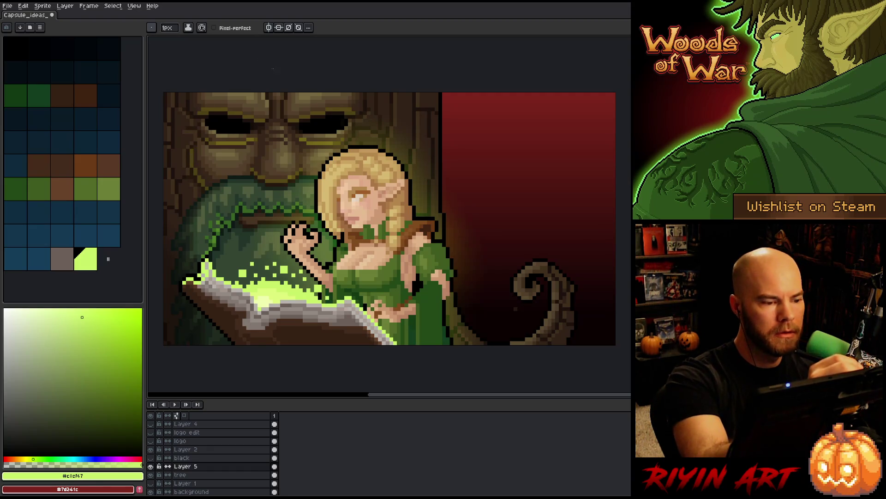
- Lasso-select the area around the tree face's left eye
key(e)
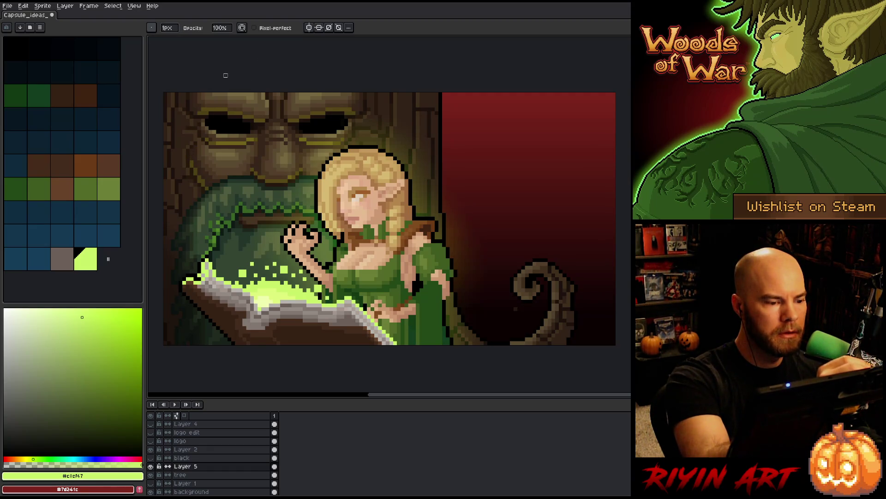
key(b)
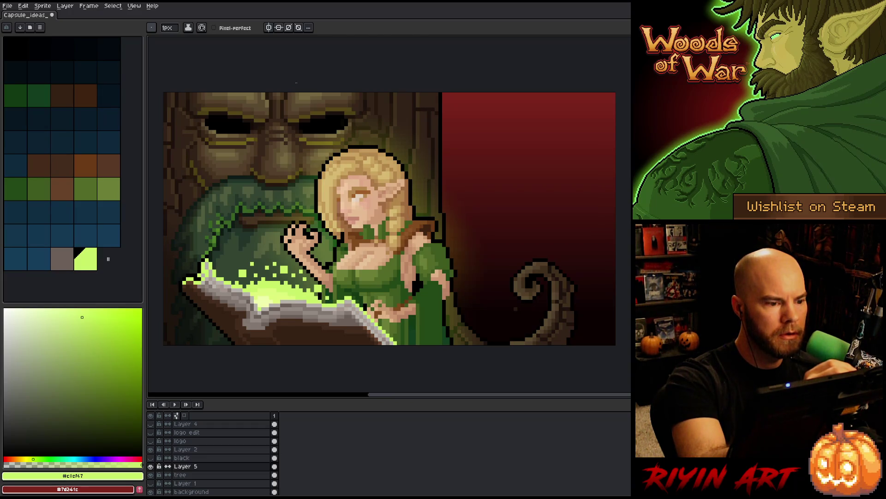
key(q)
mouse_move(253, 151)
mouse_down()
mouse_move(251, 137)
mouse_move(223, 141)
mouse_move(210, 162)
mouse_up()
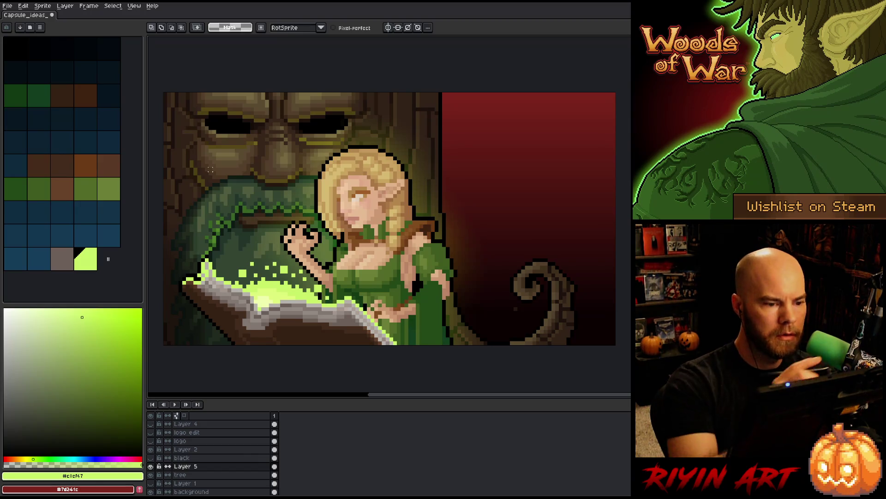
- Lasso an area near the tree's right eye, then return to drawing
mouse_move(317, 155)
mouse_down()
mouse_move(338, 149)
mouse_move(340, 138)
mouse_move(300, 139)
mouse_move(304, 154)
mouse_up()
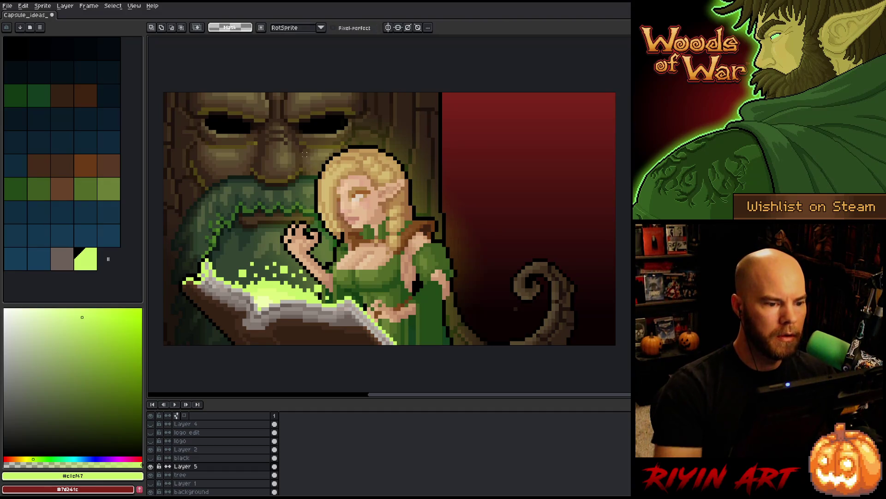
key(b)
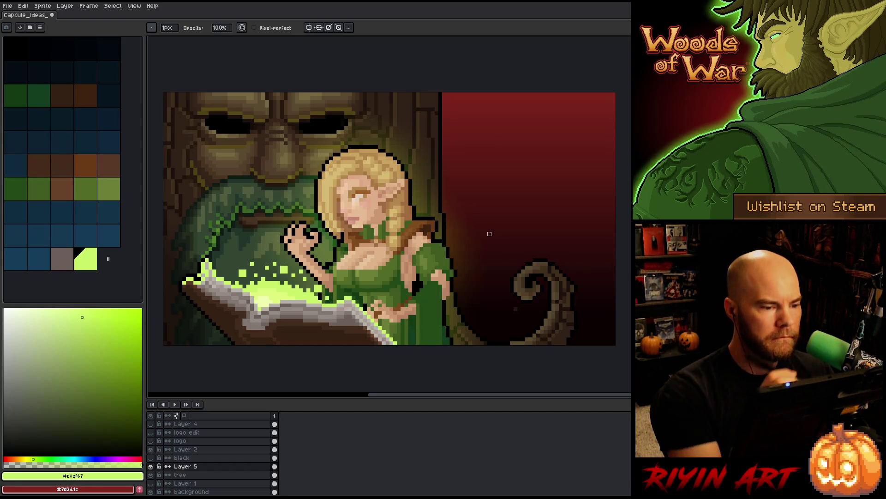
key(e)
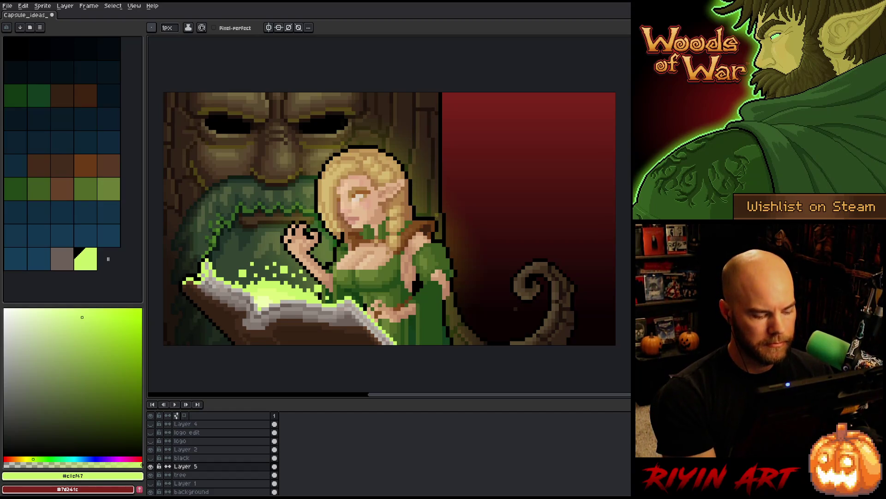
- Save the artwork and eyedrop the tree face's dark brown as the drawing colour
key(ctrl+s)
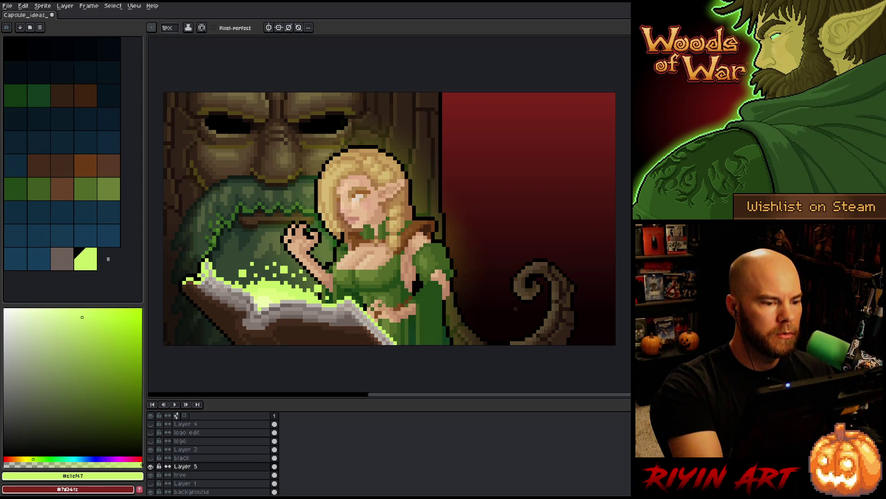
key(ctrl+s)
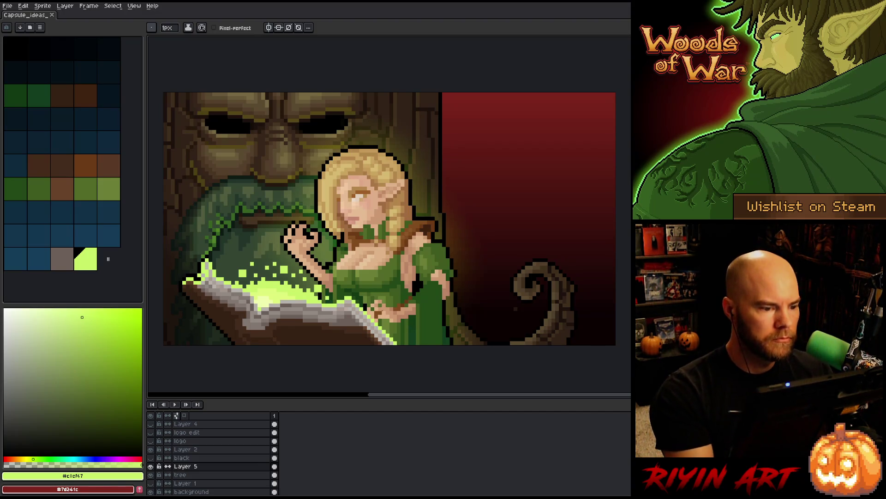
alt+click(252, 155)
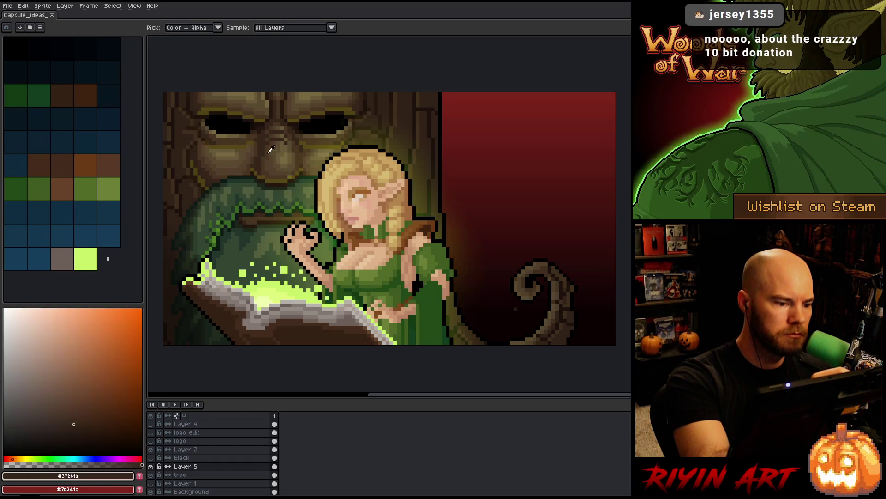
- Make Layer 5 active and switch back to the lime green colour
click(212, 475)
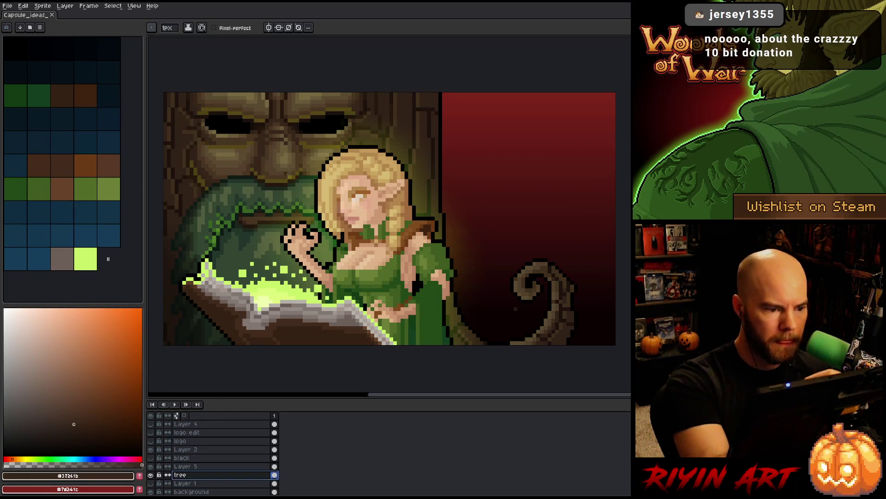
click(192, 466)
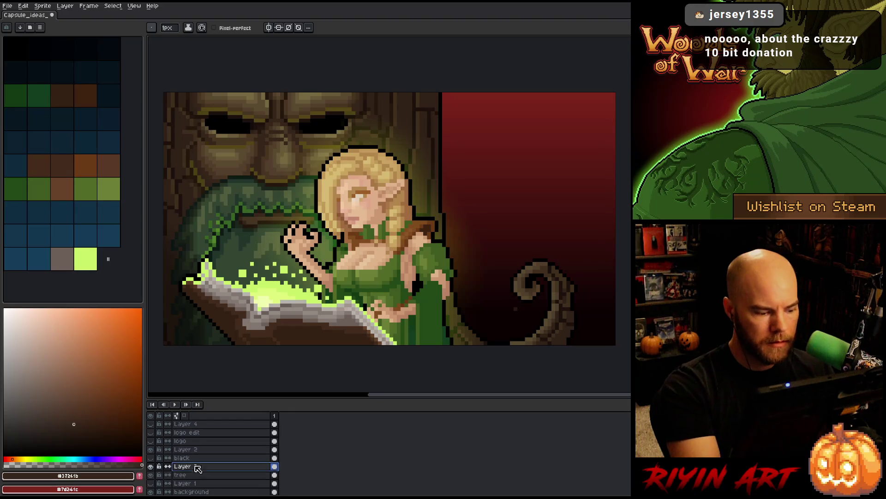
alt+click(342, 101)
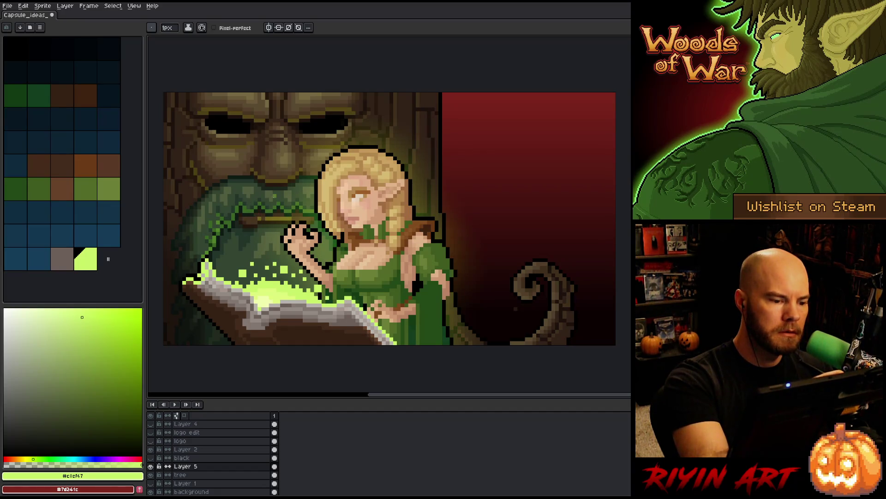
- Draw the thin stick beside the elf's raised hand and save the artwork
key(e)
key(b)
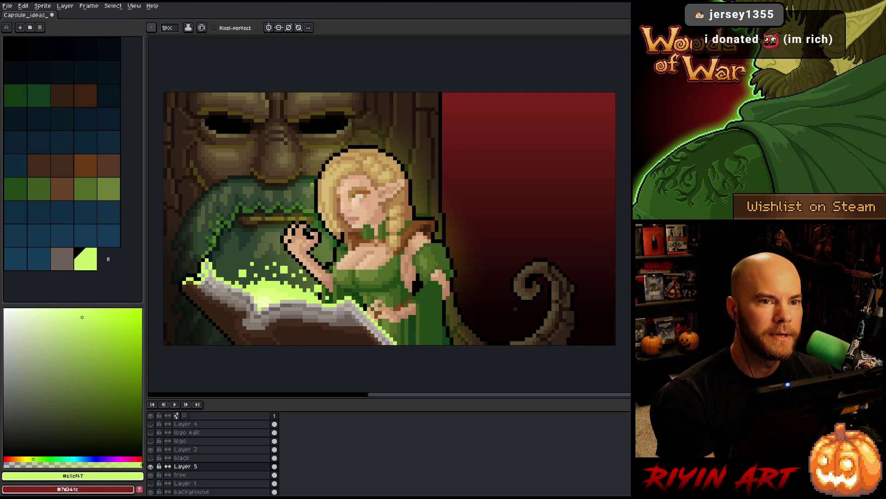
key(ctrl+s)
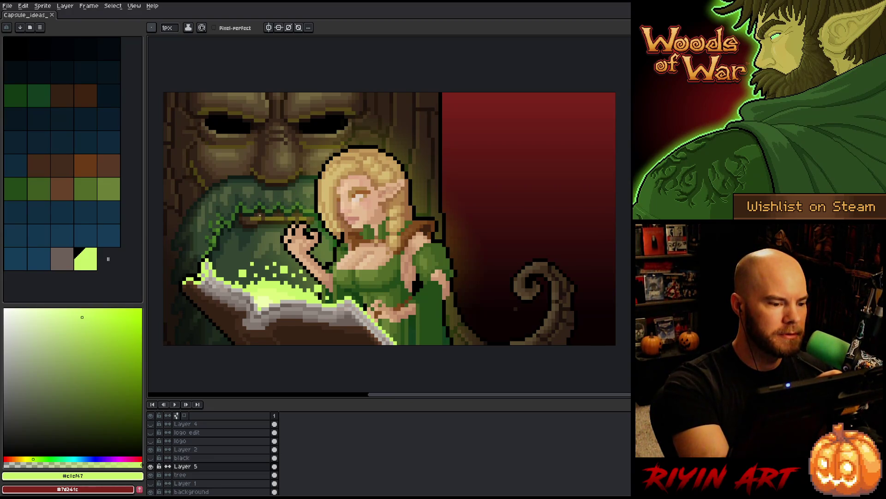
- Touch up pixels near the elf's hand, then lasso-select the brown stick
click(260, 215)
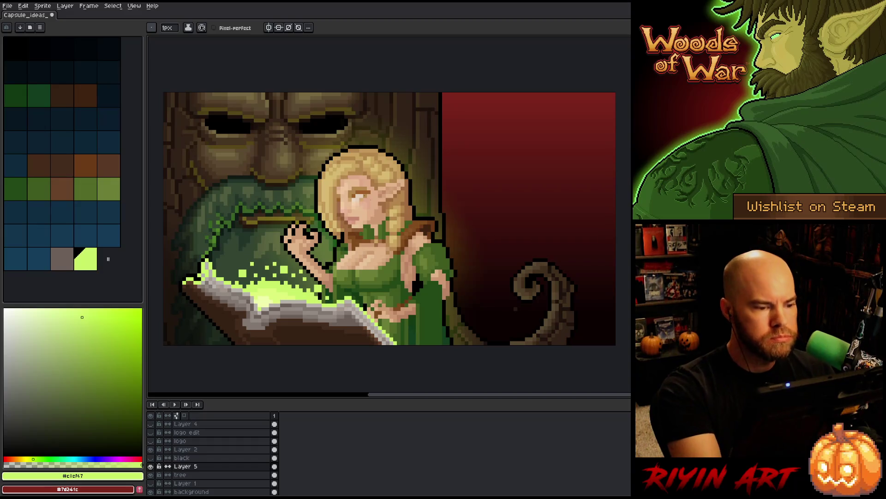
key(e)
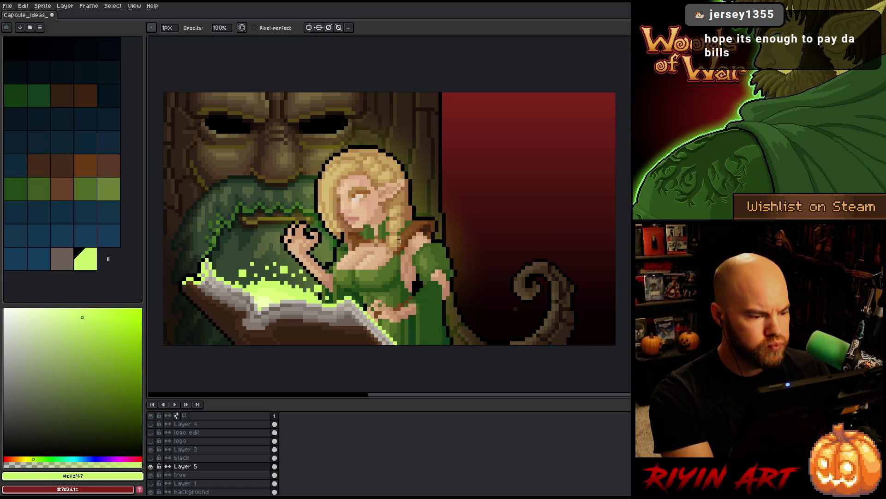
key(q)
mouse_move(318, 232)
mouse_down()
mouse_move(311, 219)
mouse_move(246, 217)
mouse_move(276, 242)
mouse_up()
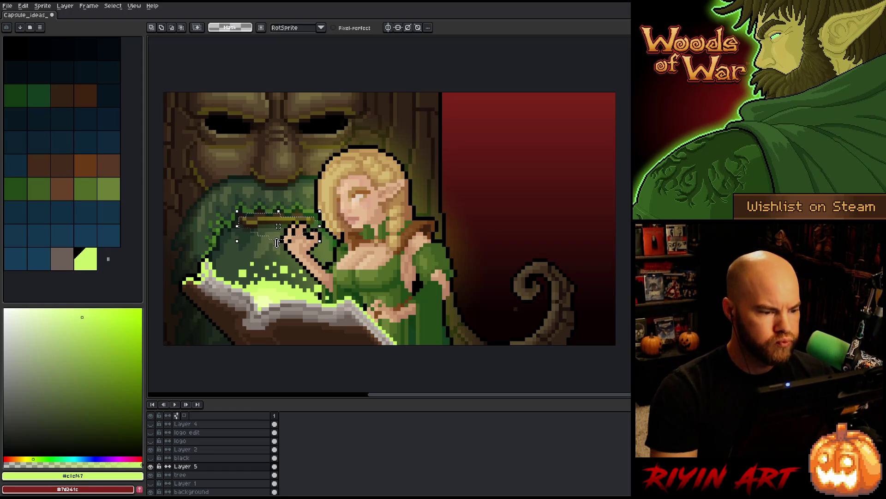
- Lower the lassoed stick's alpha to -53 with Hue/Saturation and commit it in place
key(ctrl+u)
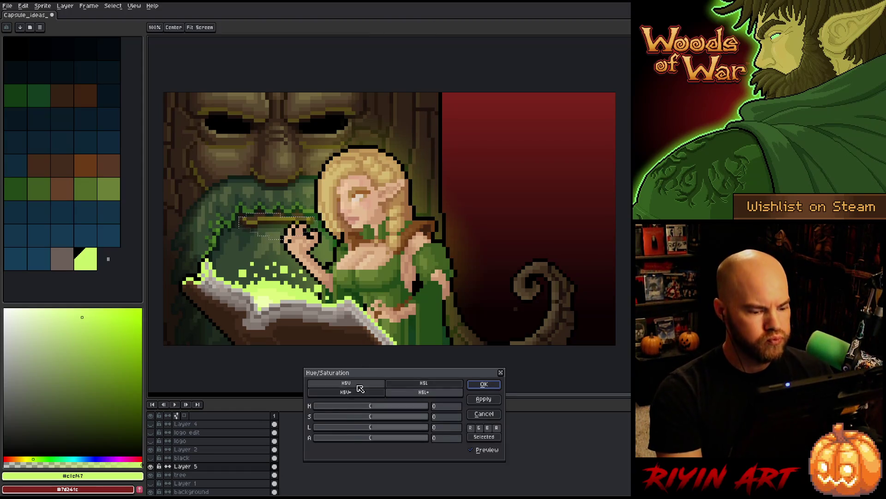
click(336, 438)
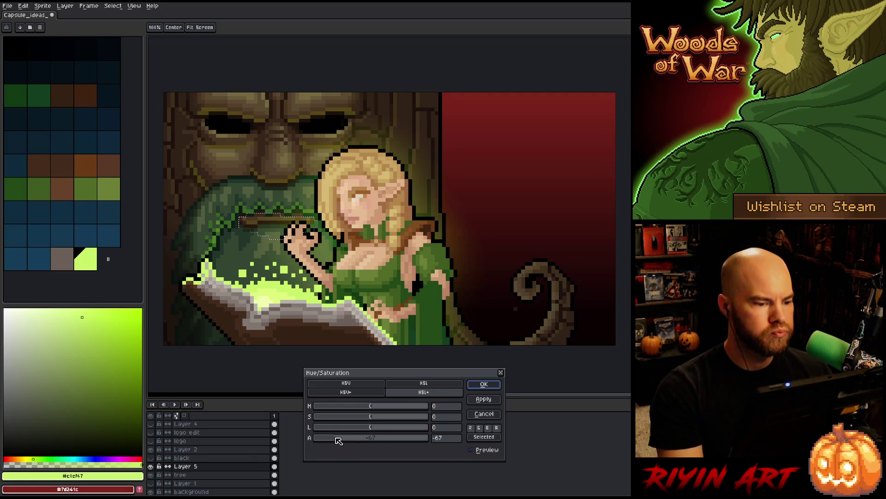
click(345, 440)
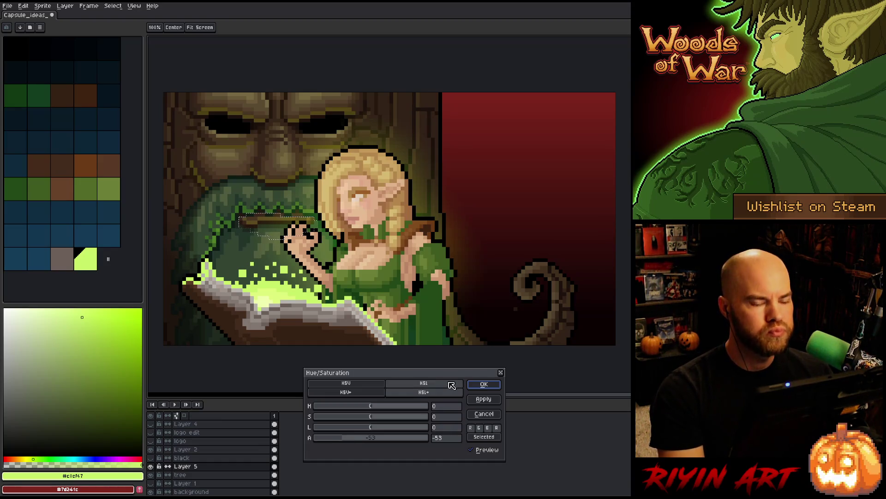
click(473, 387)
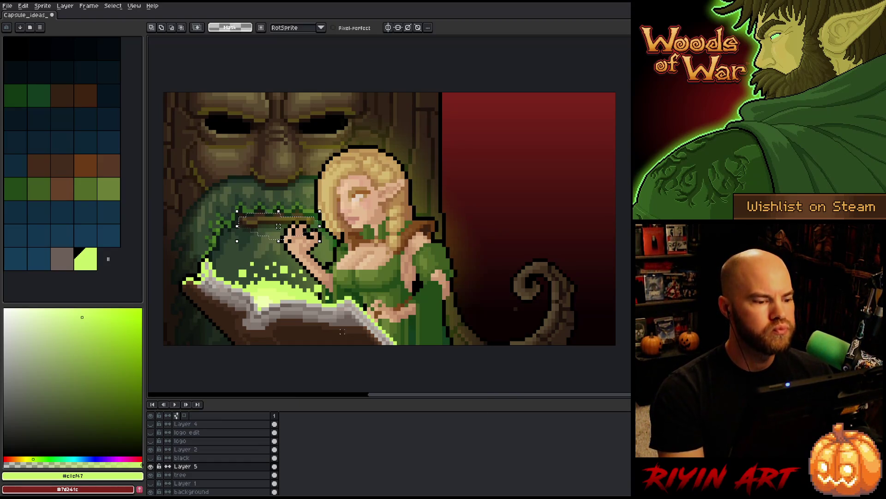
key(Return)
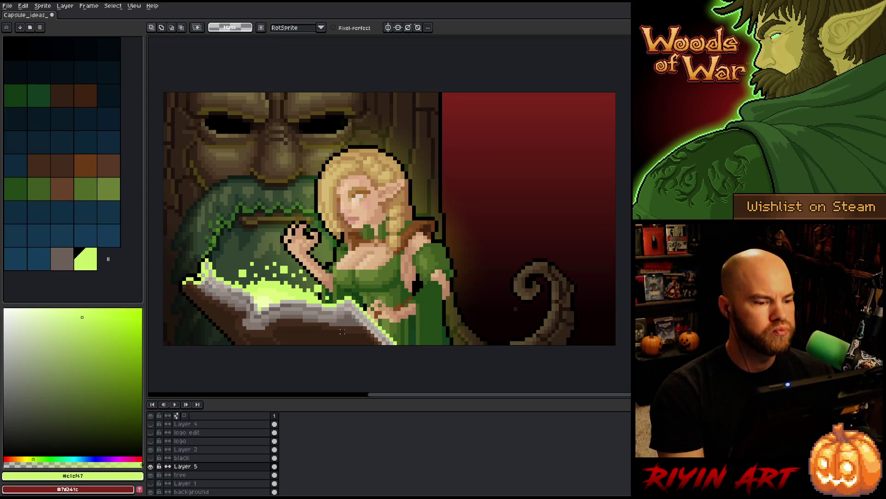
- Paint and refine a light yellow-green highlight stroke along the tree face's carved bark
key(b)
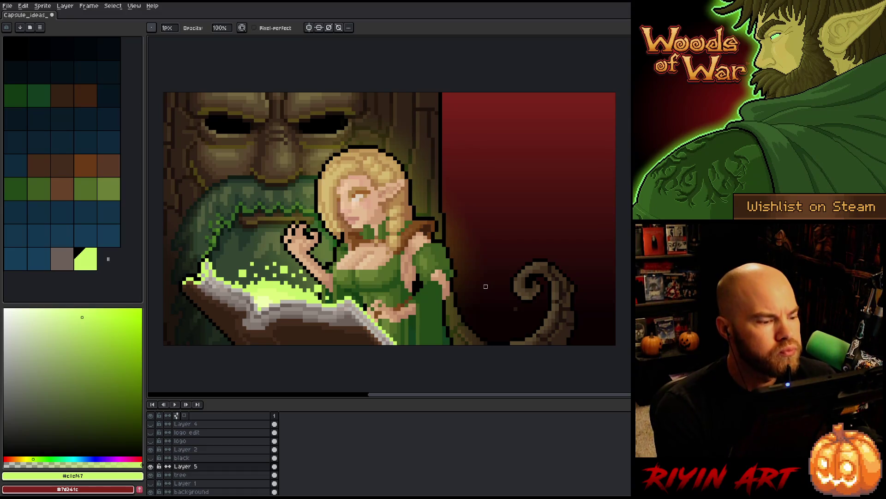
key(e)
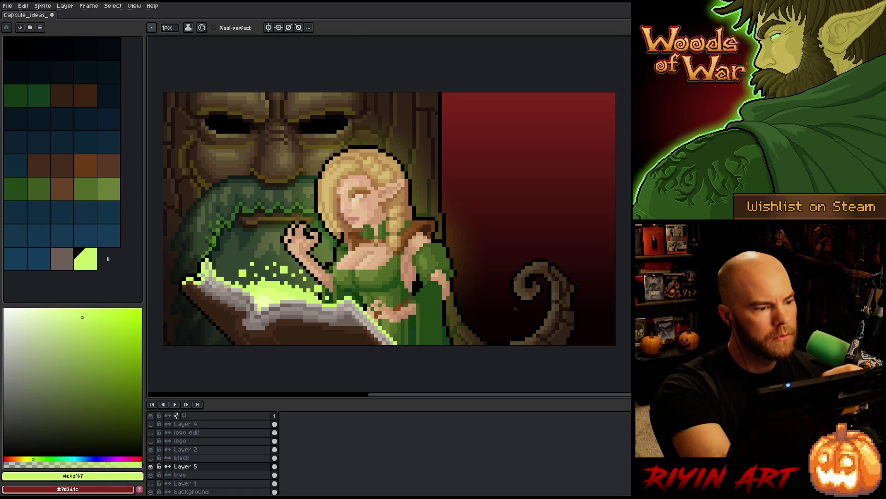
key(b)
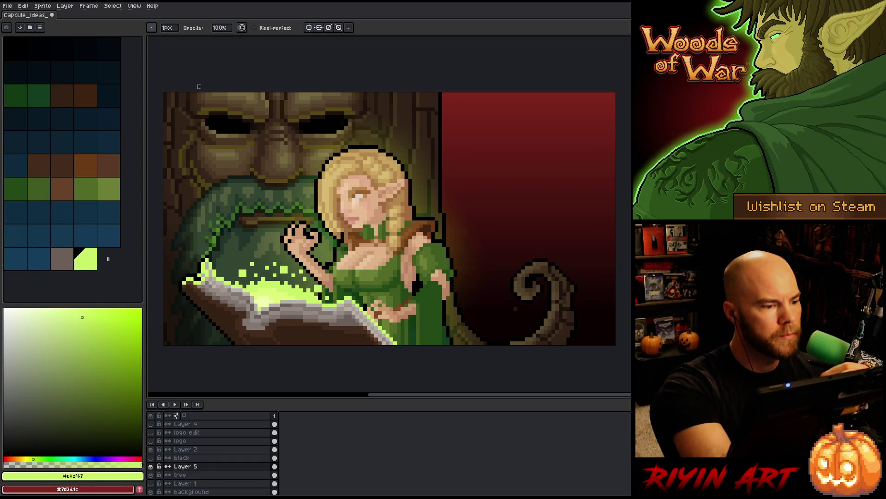
key(e)
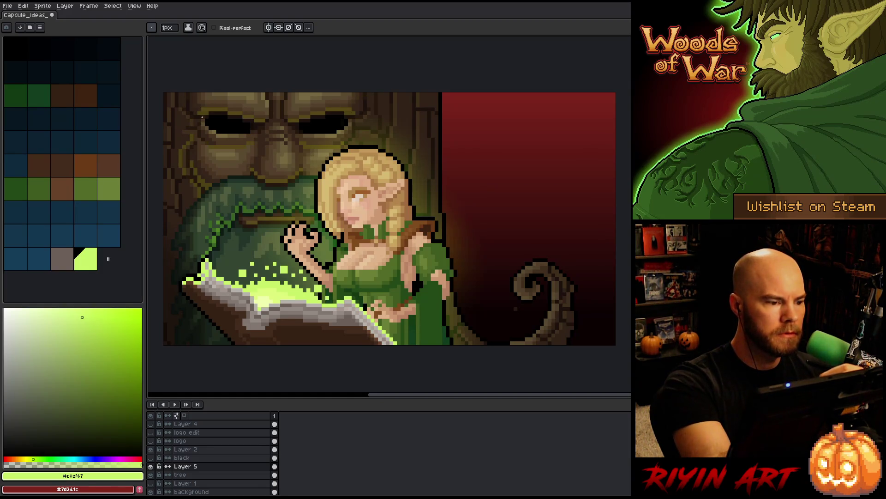
key(b)
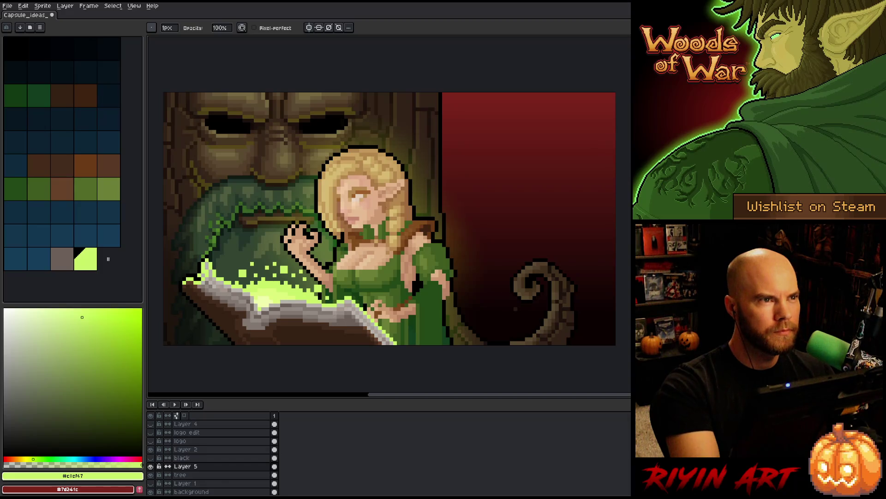
key(e)
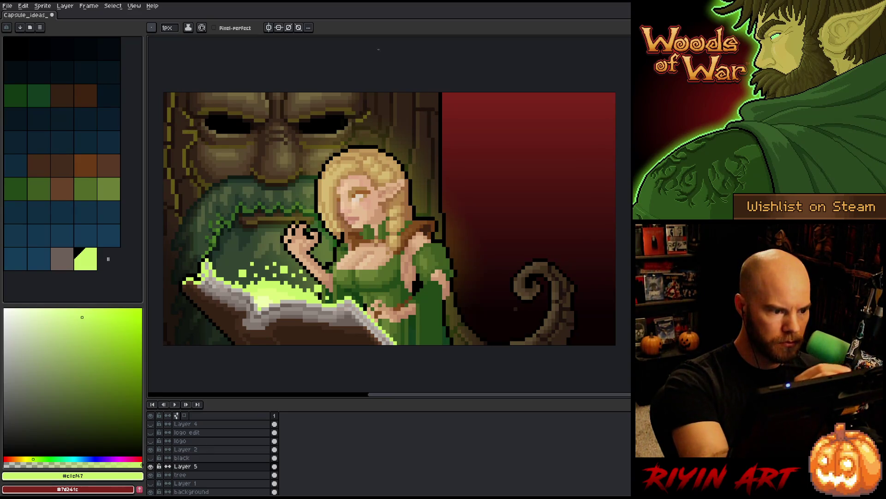
drag(359, 131, 372, 132)
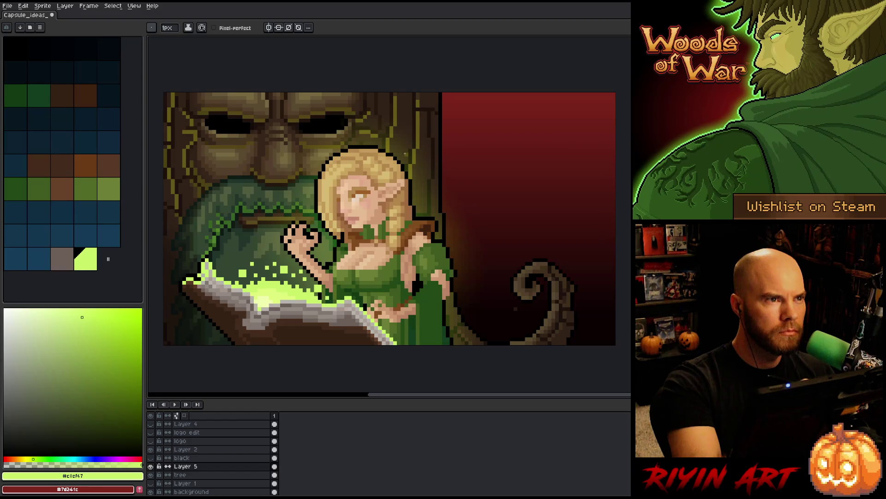
key(e)
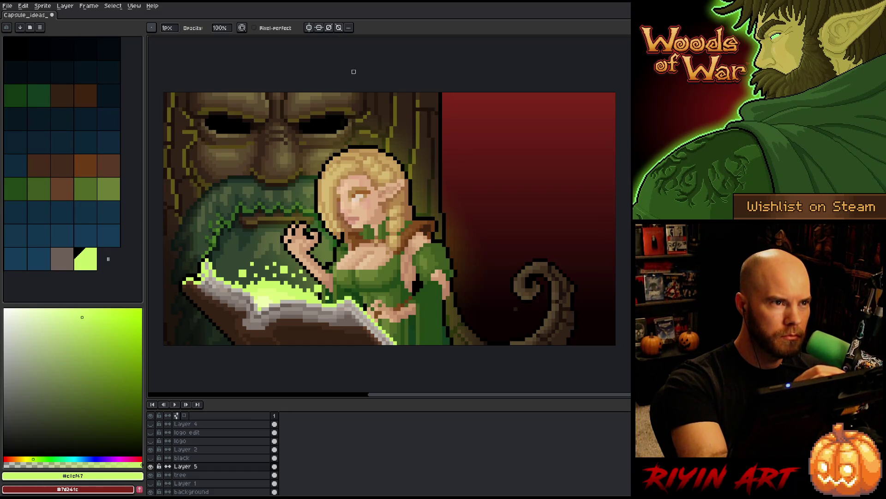
- Draw highlight lines under the tree face's right and left eyes
key(m)
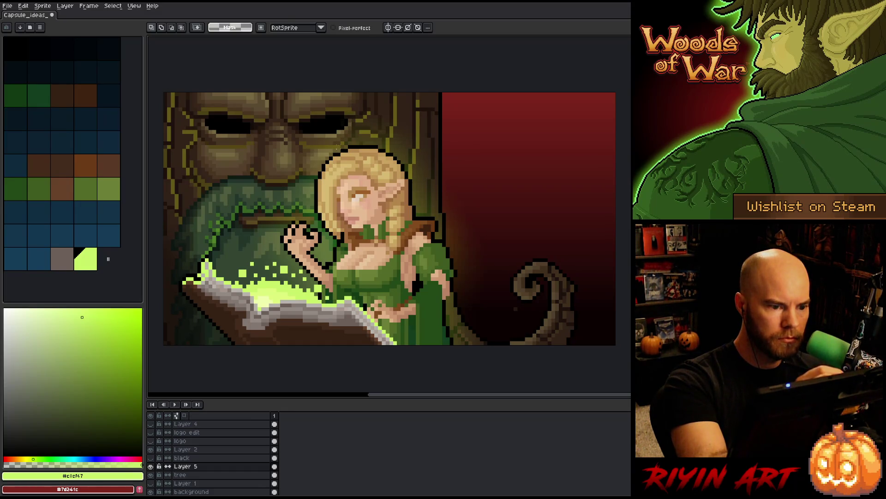
drag(298, 136, 350, 162)
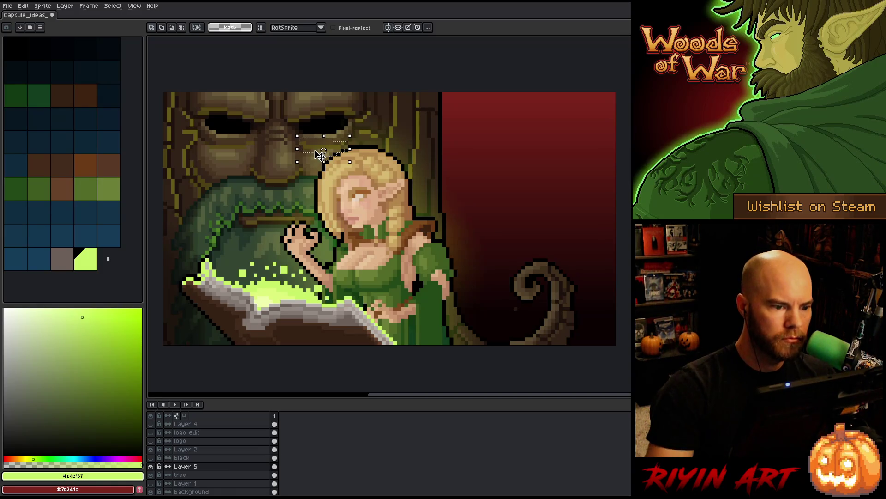
key(ctrl+d)
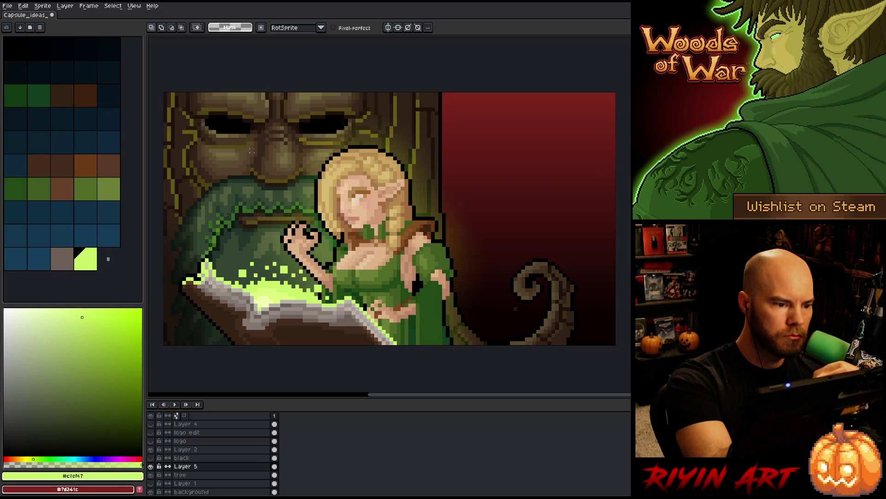
mouse_move(256, 140)
mouse_down()
mouse_move(217, 143)
mouse_move(221, 163)
mouse_up()
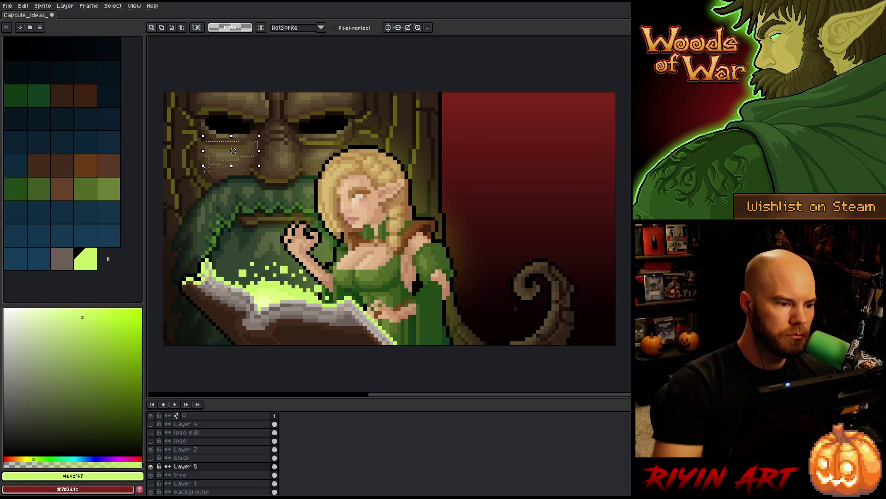
key(ctrl+d)
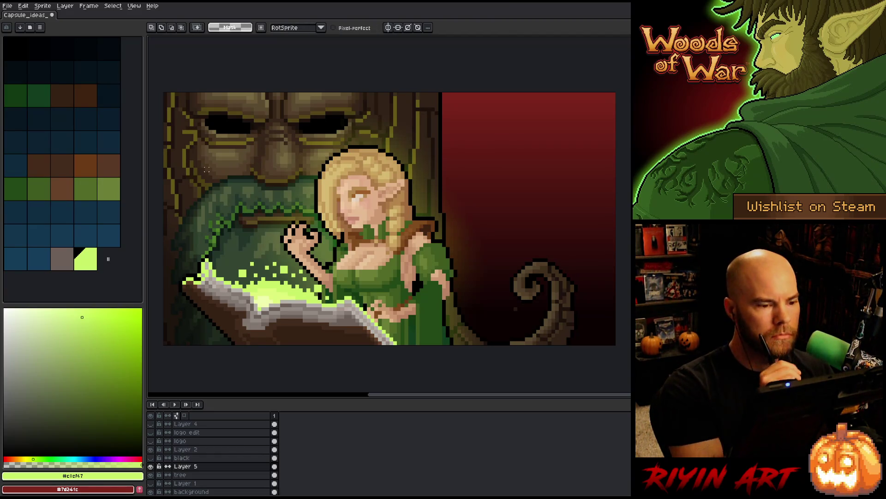
key(b)
drag(339, 138, 307, 137)
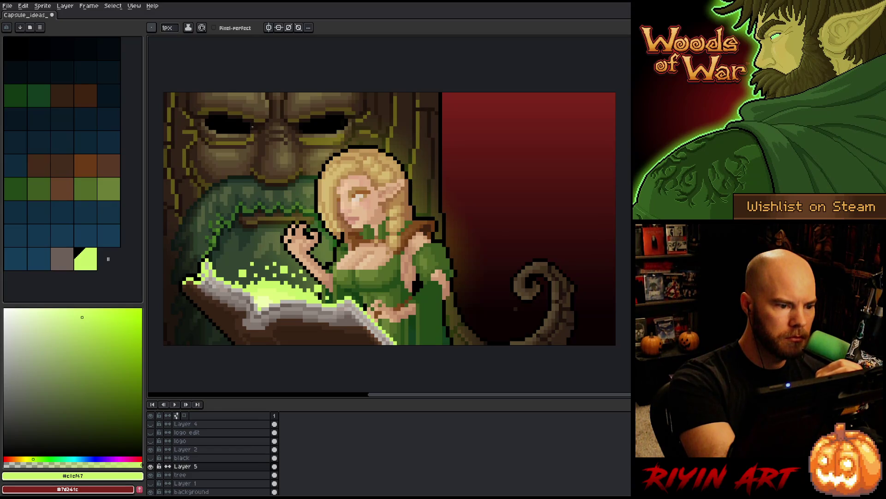
drag(245, 139, 227, 139)
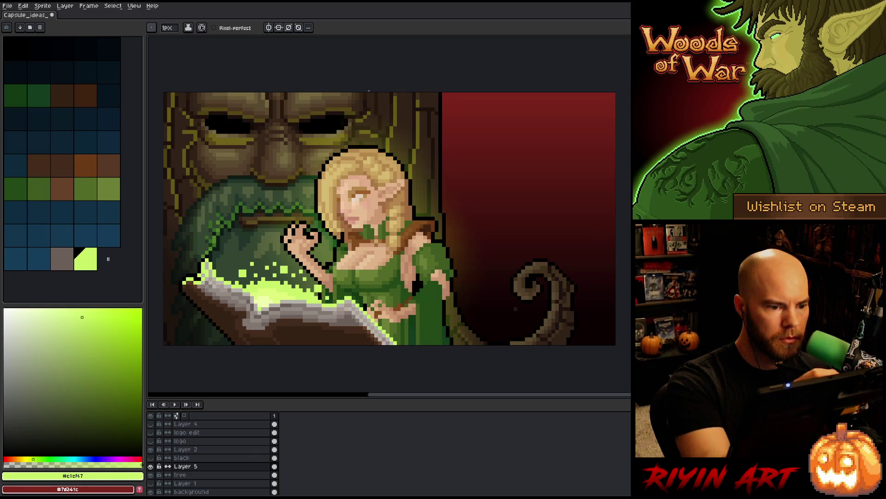
- Lasso the eye area, lower its alpha to -60 via Hue/Saturation, and deselect
key(q)
mouse_move(326, 151)
mouse_down()
mouse_move(347, 138)
mouse_move(203, 136)
mouse_move(201, 148)
mouse_move(323, 154)
mouse_up()
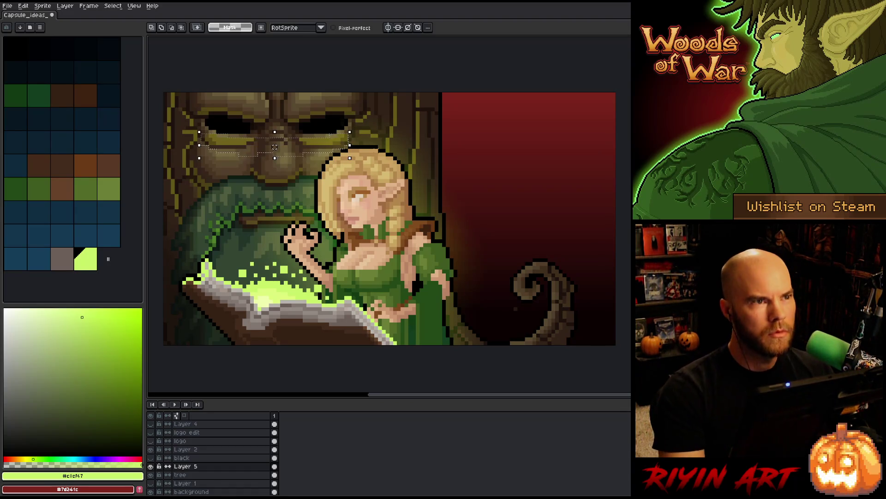
key(ctrl+u)
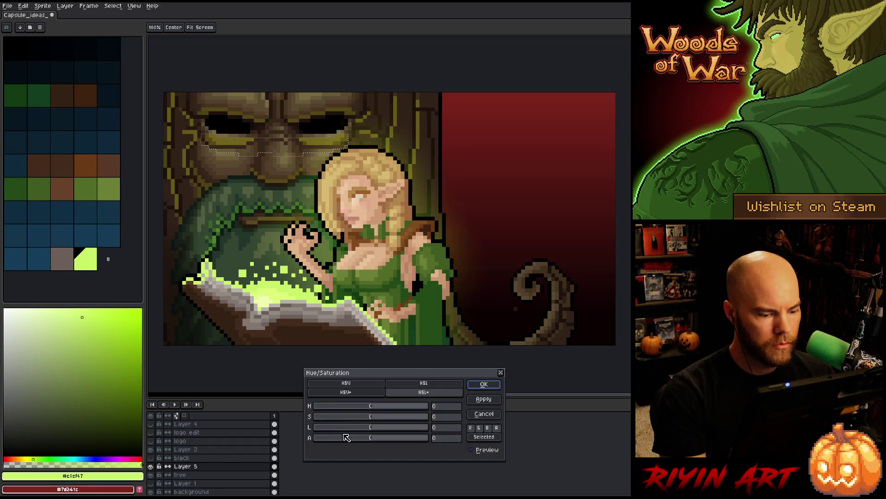
click(344, 439)
drag(343, 439, 342, 438)
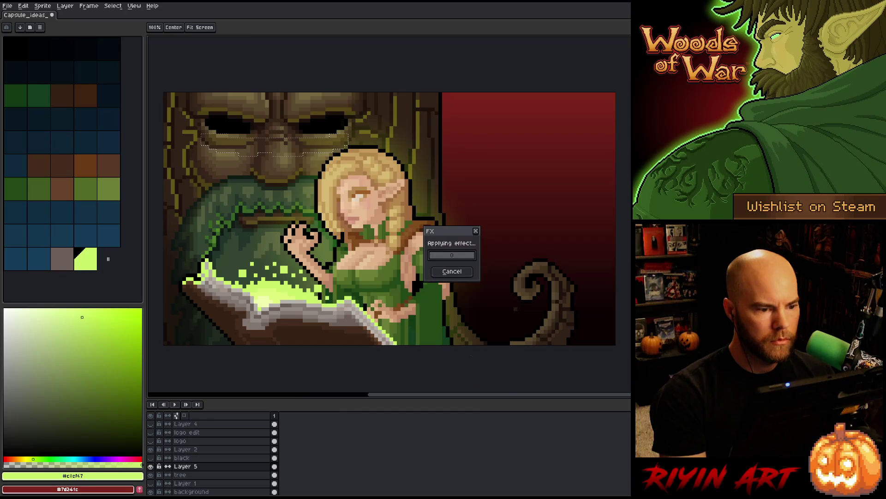
click(484, 384)
key(ctrl+d)
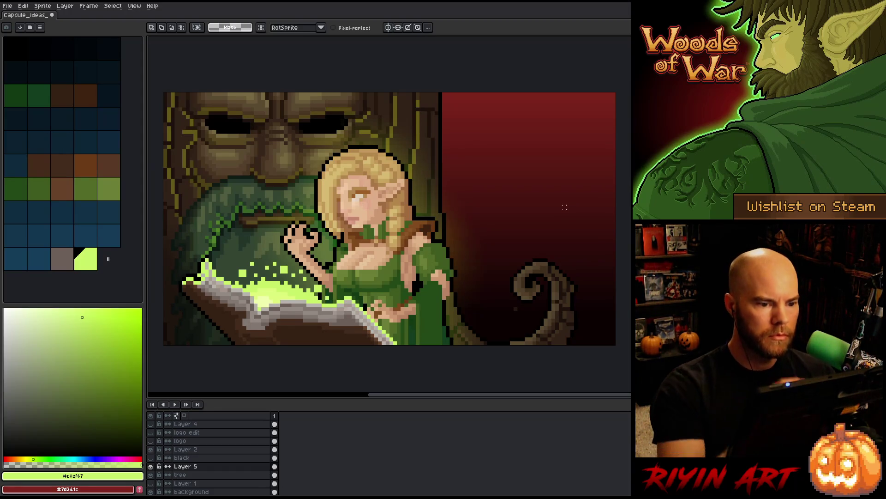
mouse_move(425, 191)
mouse_down()
mouse_move(435, 94)
mouse_move(363, 115)
mouse_move(358, 141)
mouse_move(418, 190)
mouse_up()
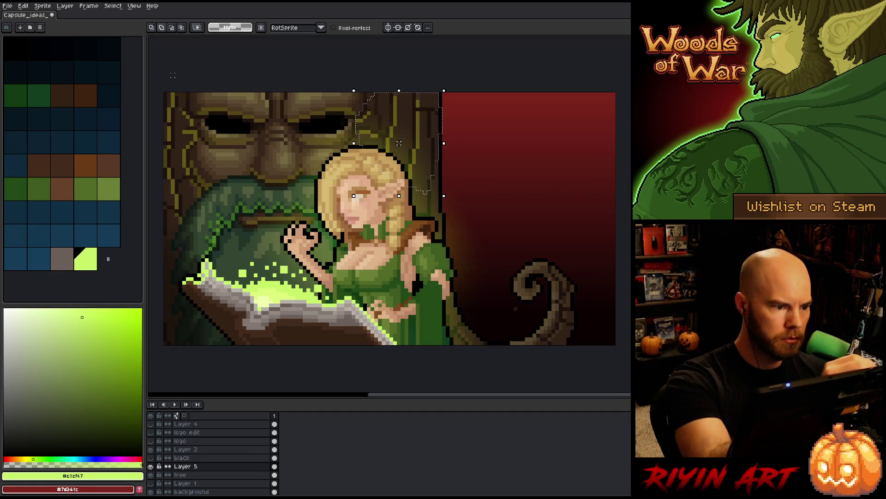
- Lasso the tree's left side and lower its alpha with Hue/Saturation, then deselect
mouse_move(180, 93)
mouse_down()
mouse_move(200, 145)
mouse_move(187, 165)
mouse_move(185, 238)
mouse_move(165, 200)
mouse_up()
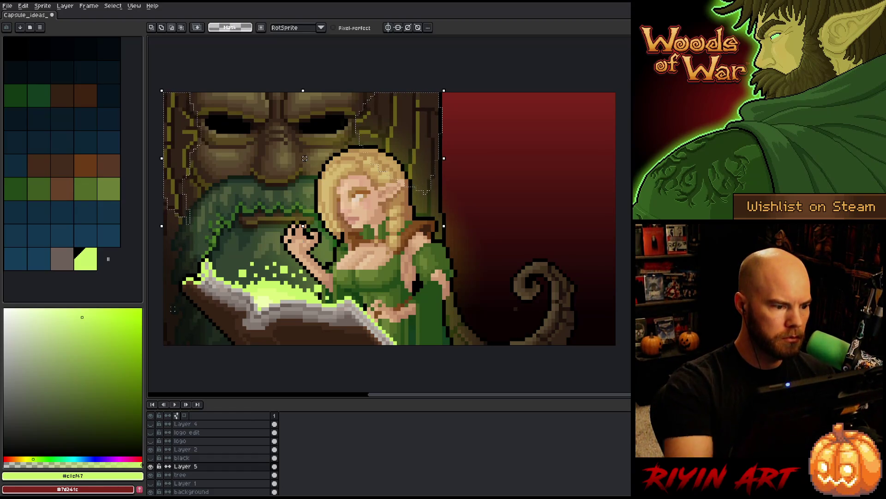
key(ctrl+u)
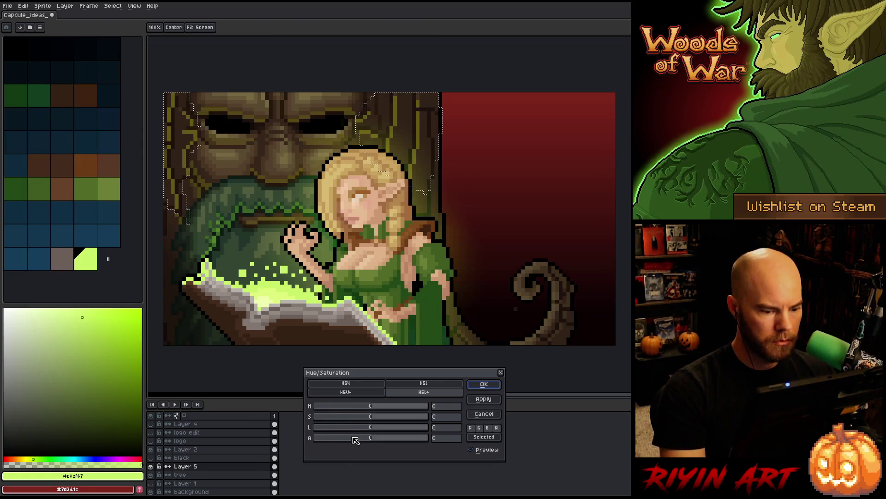
click(354, 437)
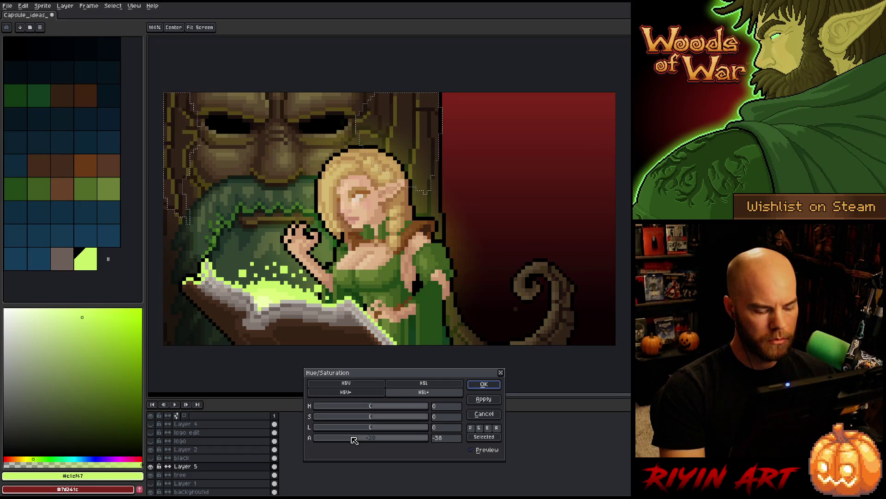
click(482, 414)
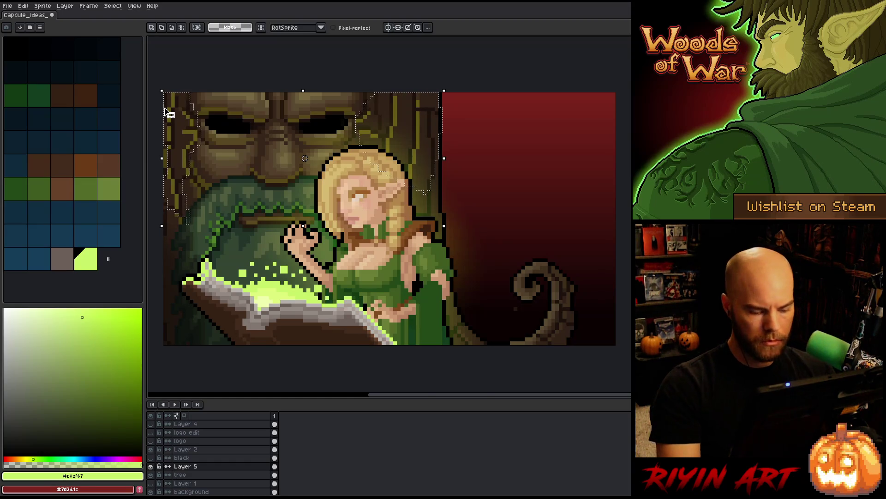
key(ctrl+u)
drag(373, 439, 353, 441)
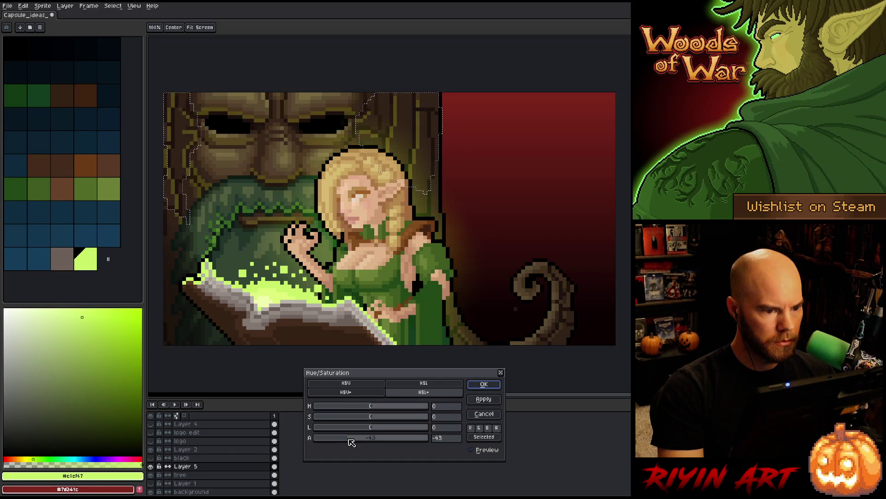
click(483, 384)
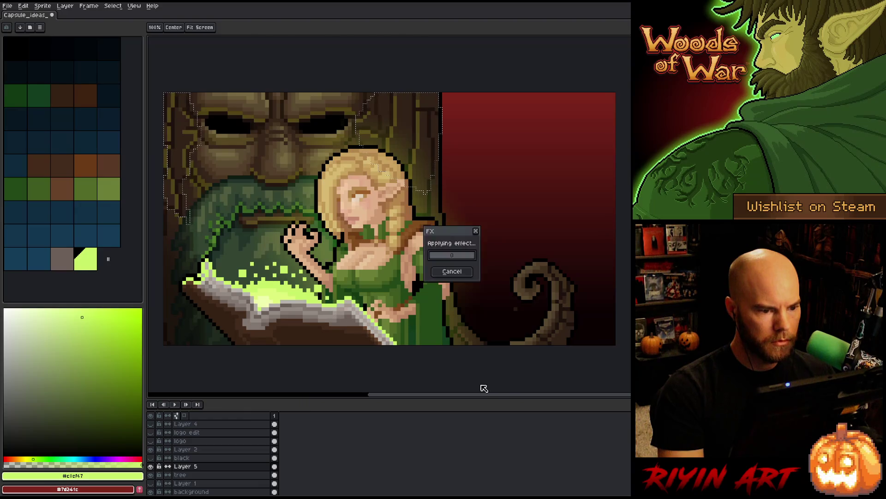
key(ctrl+d)
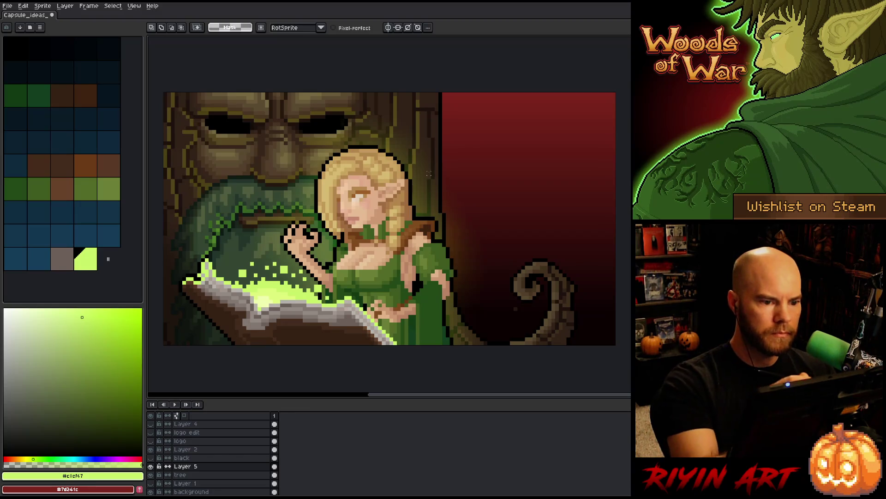
- Reselect the tree area, extend it downward, and lower its alpha to -50
key(ctrl+shift+d)
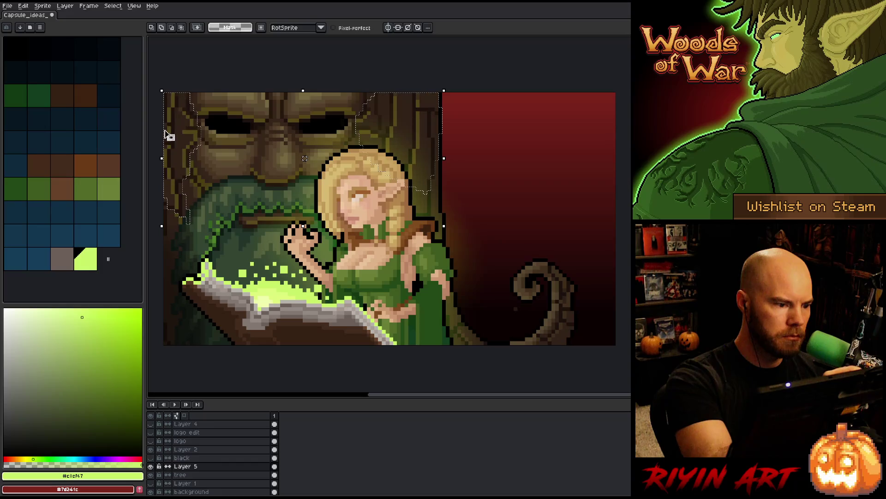
drag(304, 159, 305, 170)
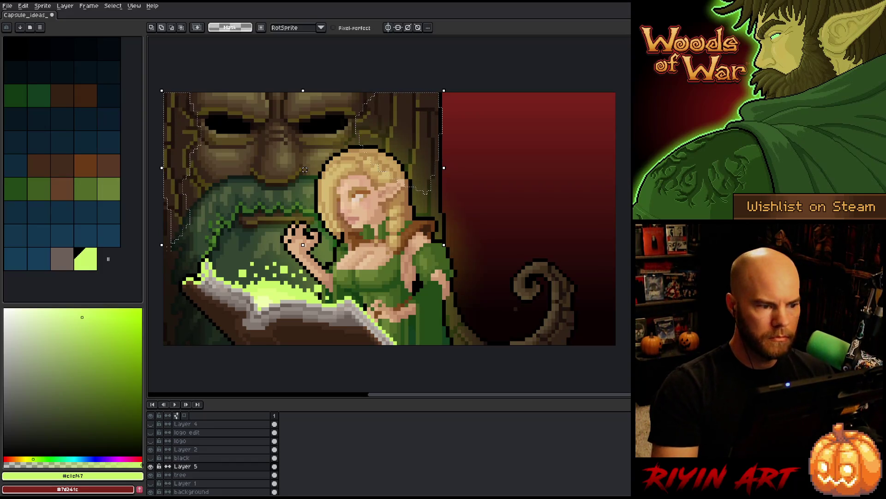
key(ctrl+u)
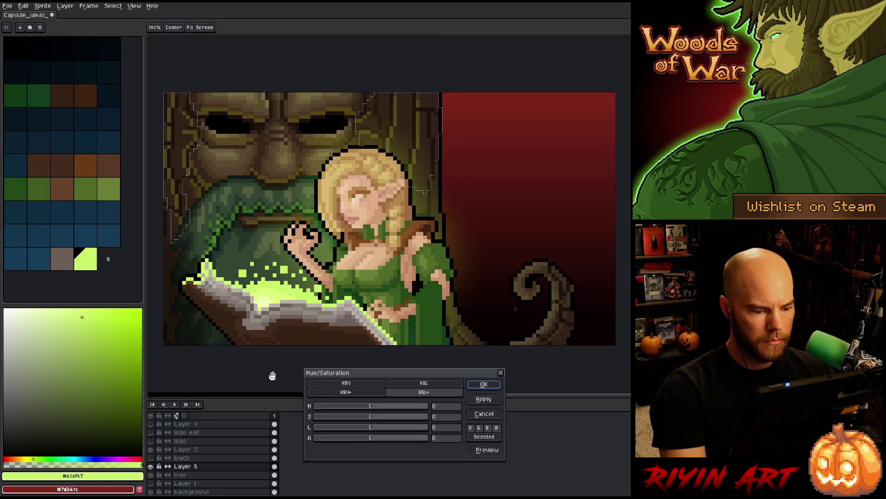
click(347, 438)
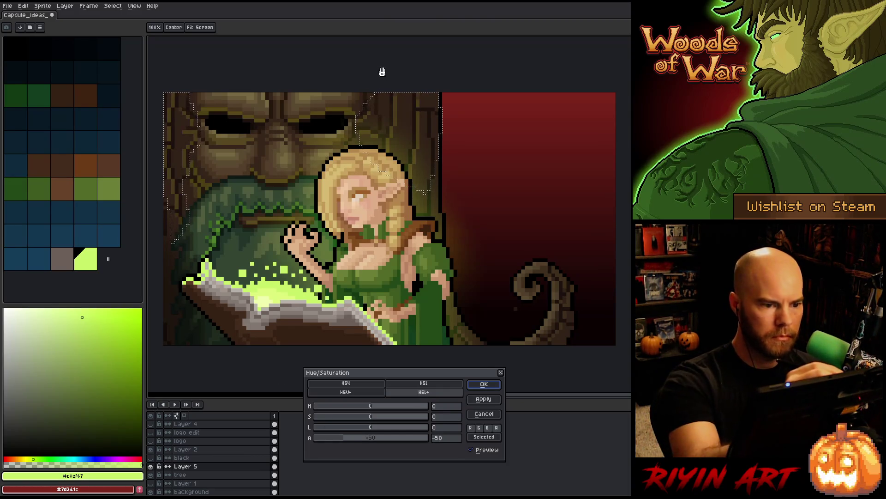
click(484, 383)
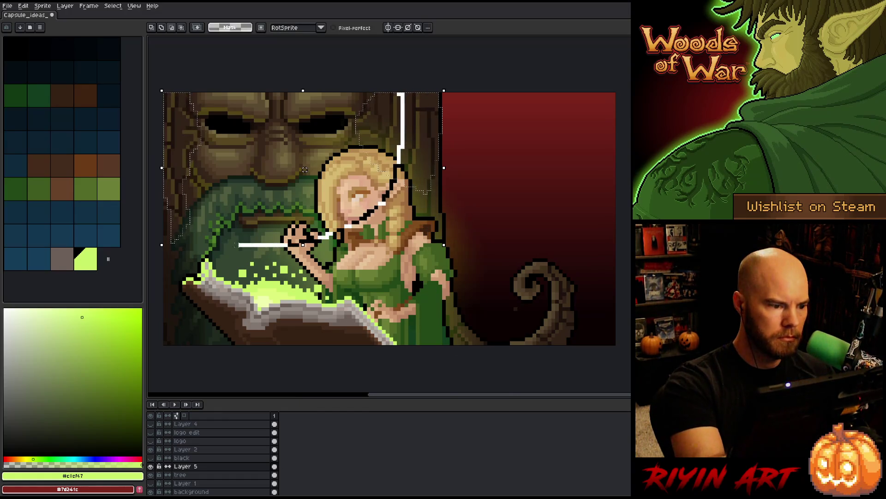
- Lasso the tree's left side again, reduce its alpha by 26, and deselect
mouse_move(238, 244)
mouse_down()
mouse_move(215, 241)
mouse_move(194, 208)
mouse_move(180, 116)
mouse_up()
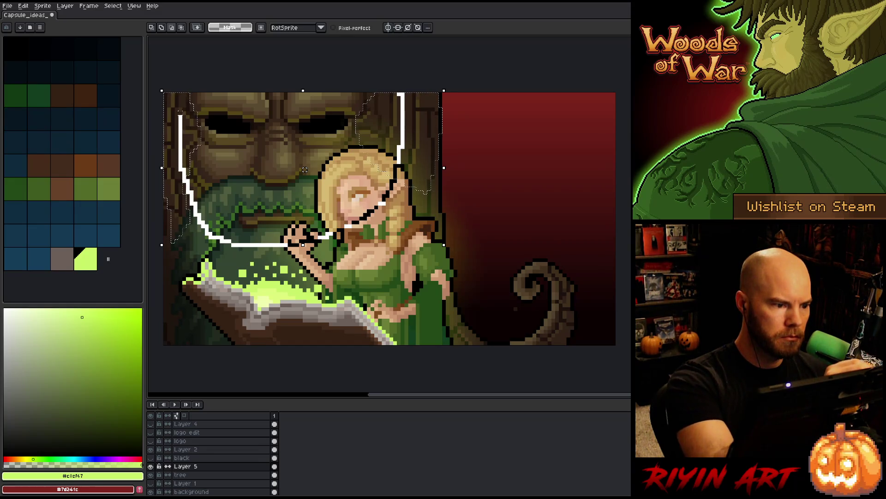
key(ctrl+u)
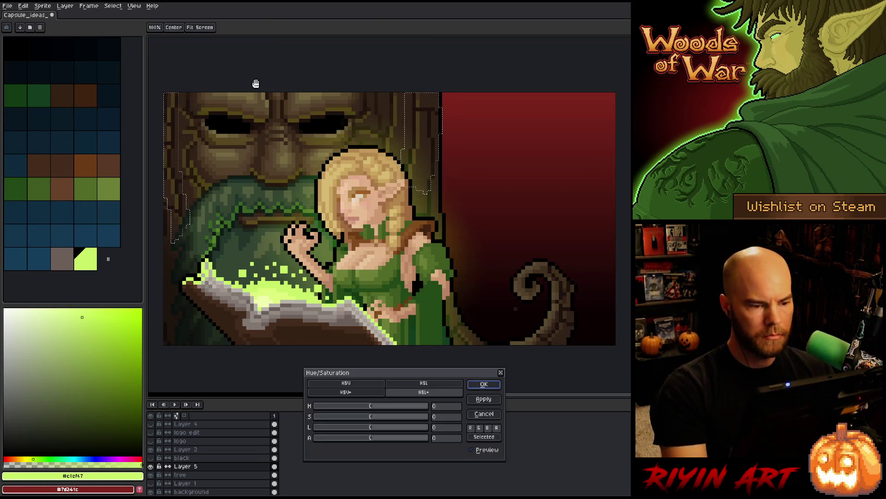
click(354, 439)
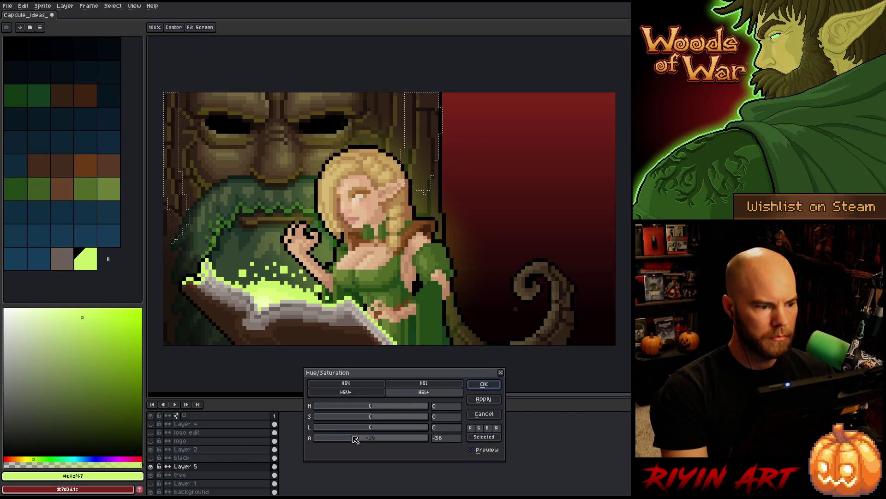
drag(355, 439, 360, 440)
click(484, 383)
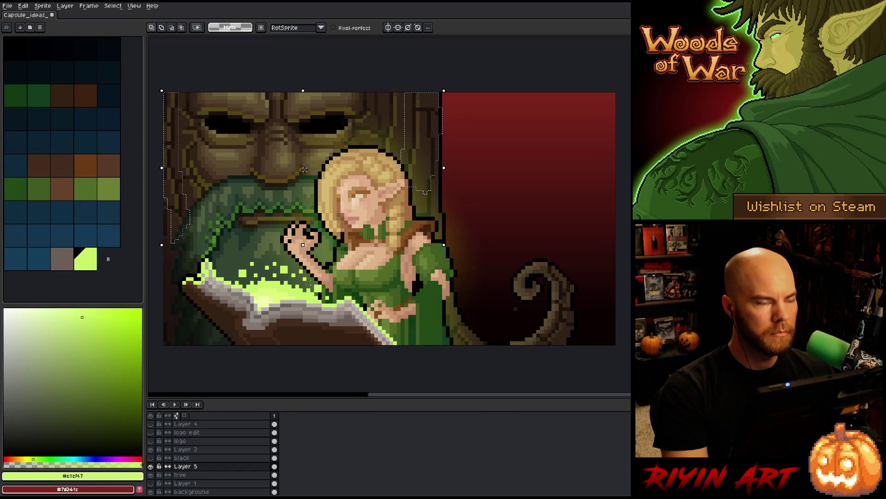
key(ctrl+d)
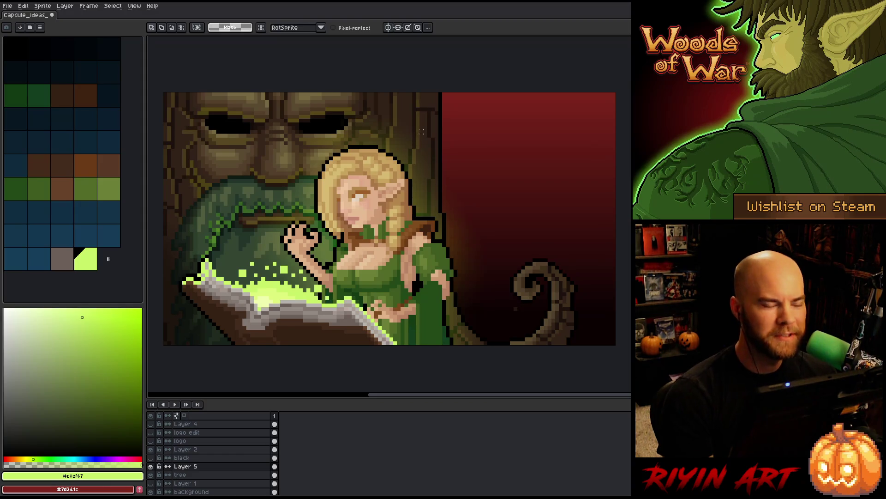
- Zoom out and back in, then save the capsule sprite
scroll(422, 132, down, 1)
scroll(368, 137, down, 2)
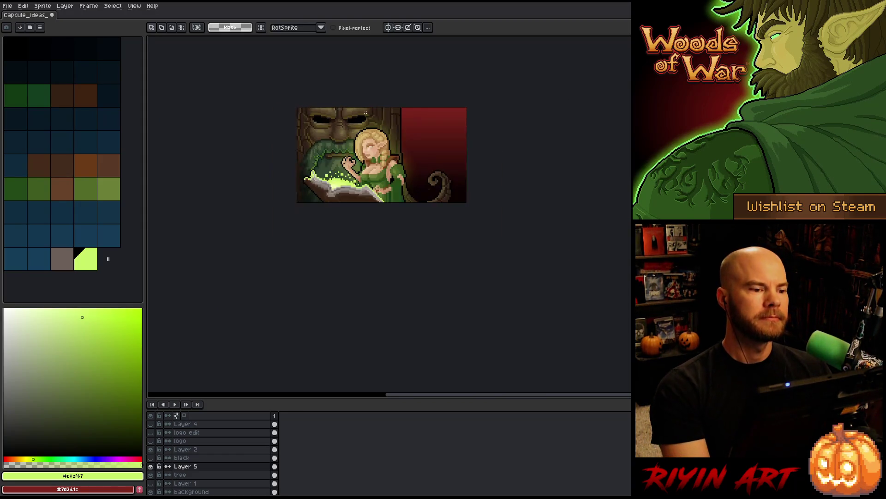
scroll(367, 129, up, 3)
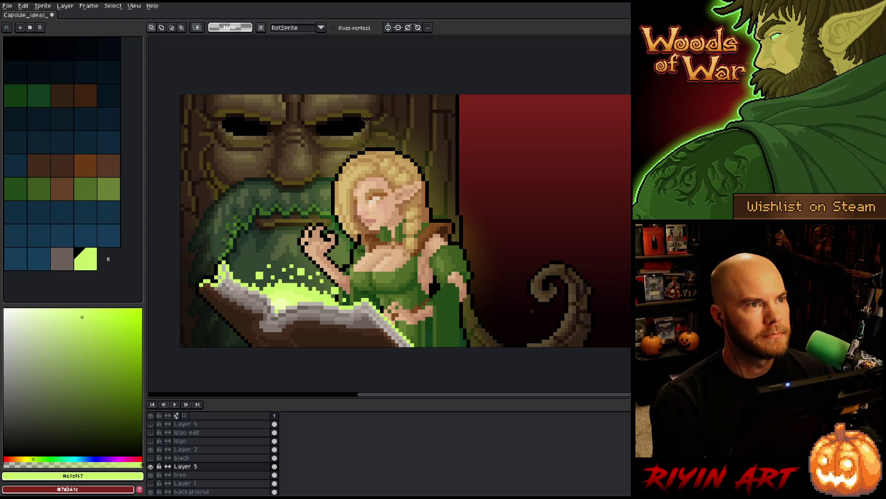
key(ctrl+s)
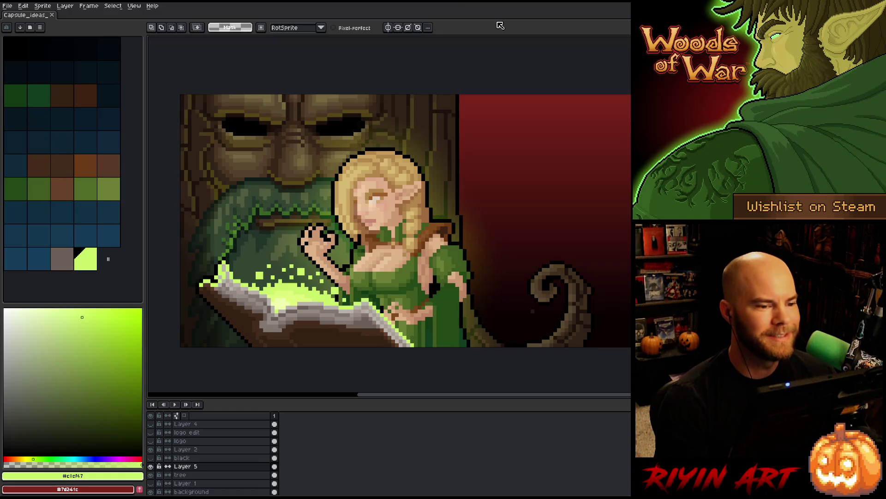
- Zoom and pan around the artwork to review the elf and faded tree face
scroll(524, 288, down, 1)
scroll(384, 272, up, 1)
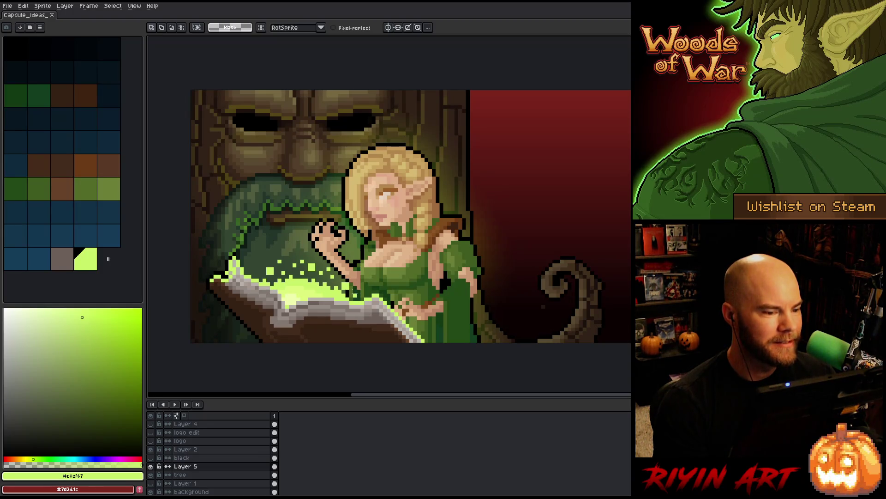
scroll(356, 291, down, 1)
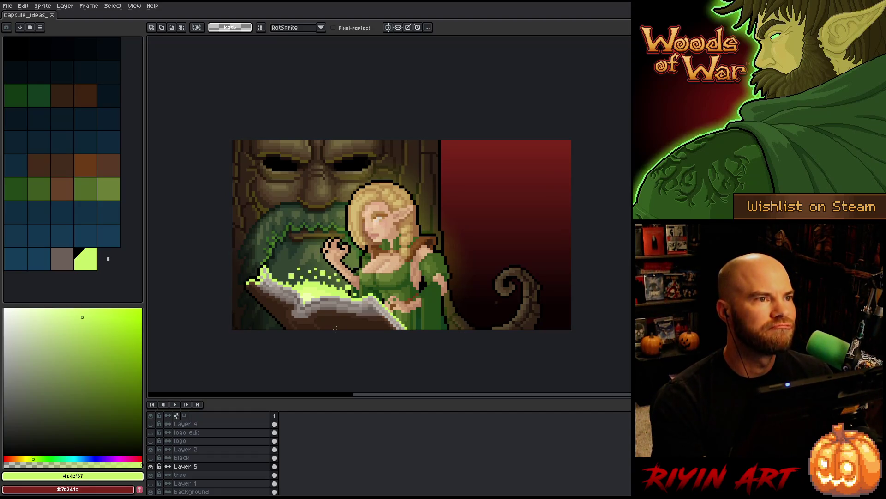
scroll(335, 328, up, 1)
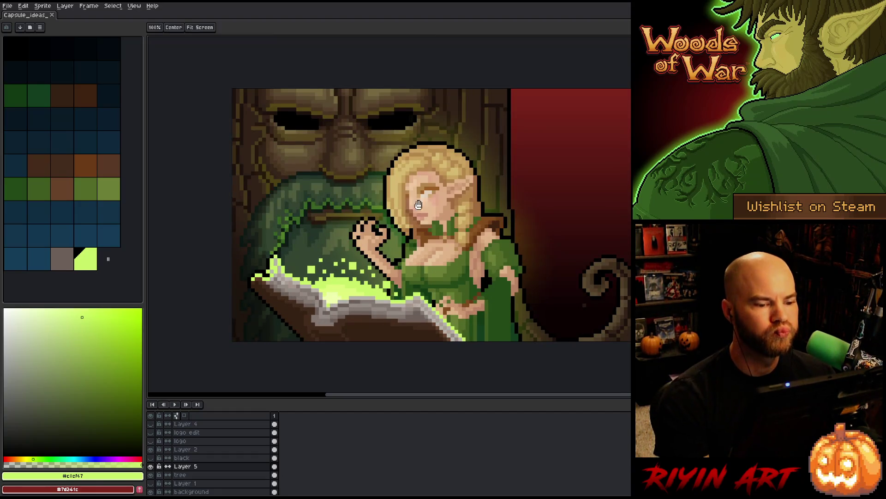
mouse_move(443, 205)
mouse_down()
mouse_move(379, 230)
mouse_move(410, 215)
mouse_up()
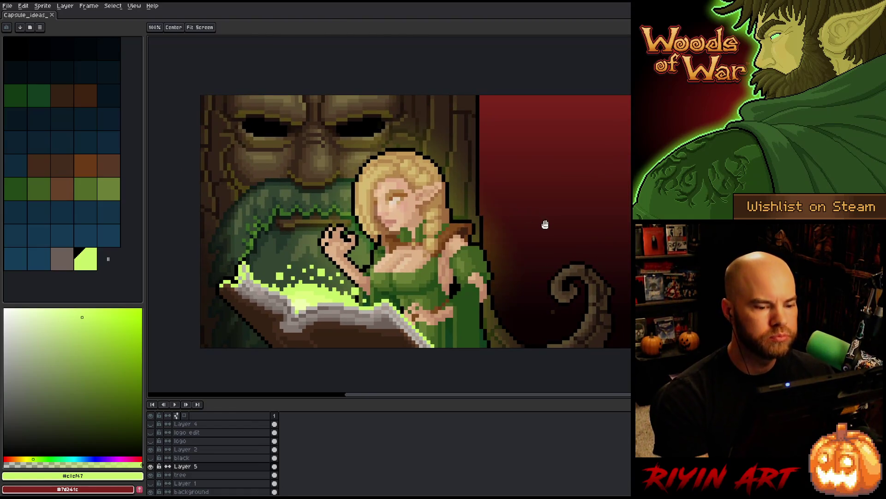
key(m)
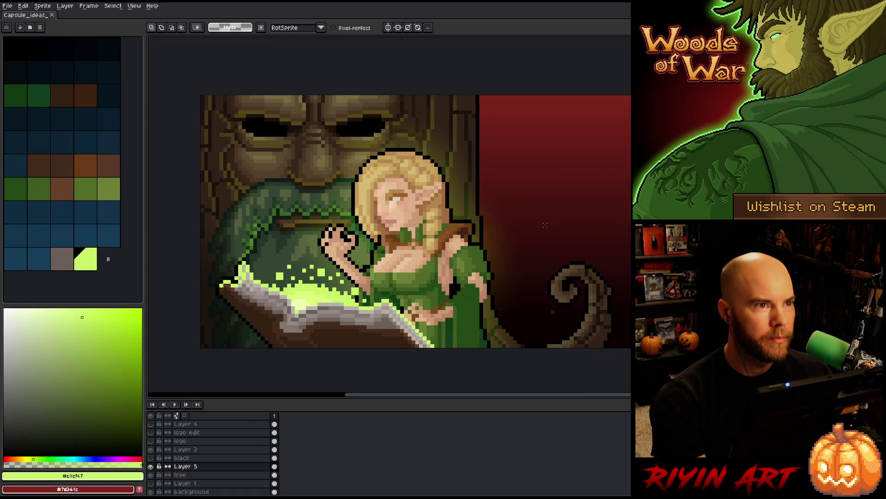
mouse_move(545, 225)
mouse_down()
mouse_move(538, 227)
mouse_move(561, 241)
mouse_up()
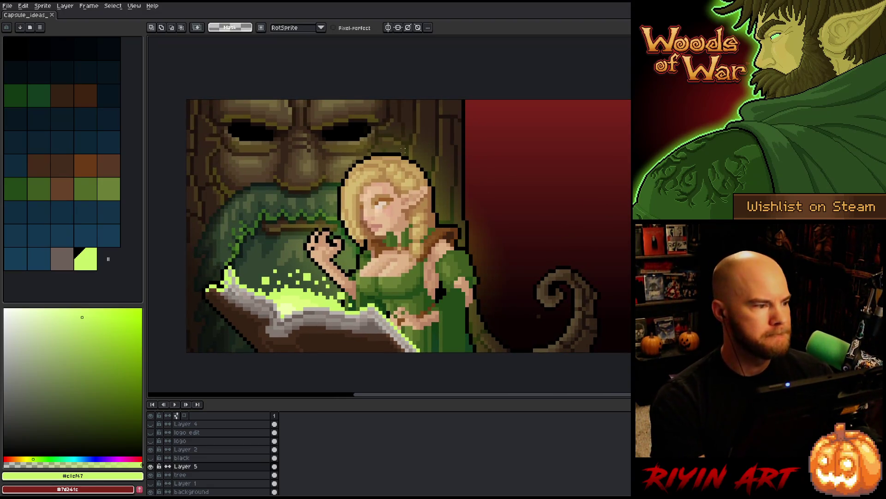
- Open Capsule_ideas_v4.aseprite from the Capsule folder after previewing earlier versions
click(9, 6)
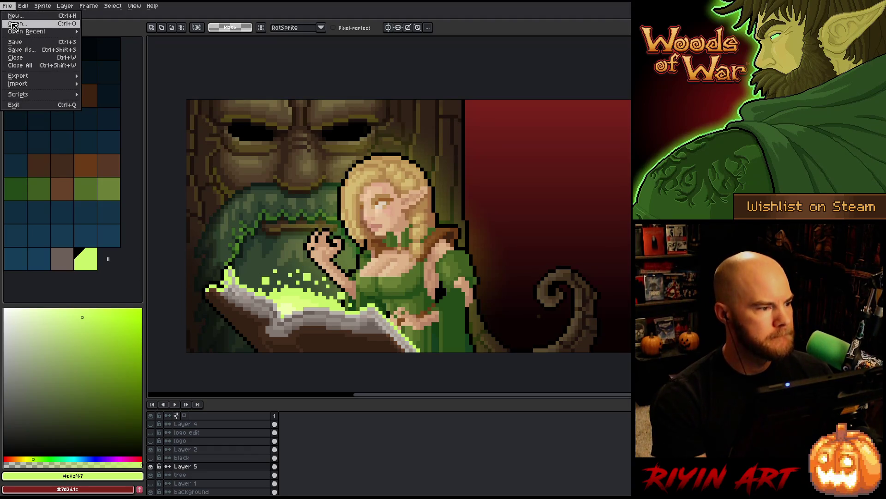
click(16, 24)
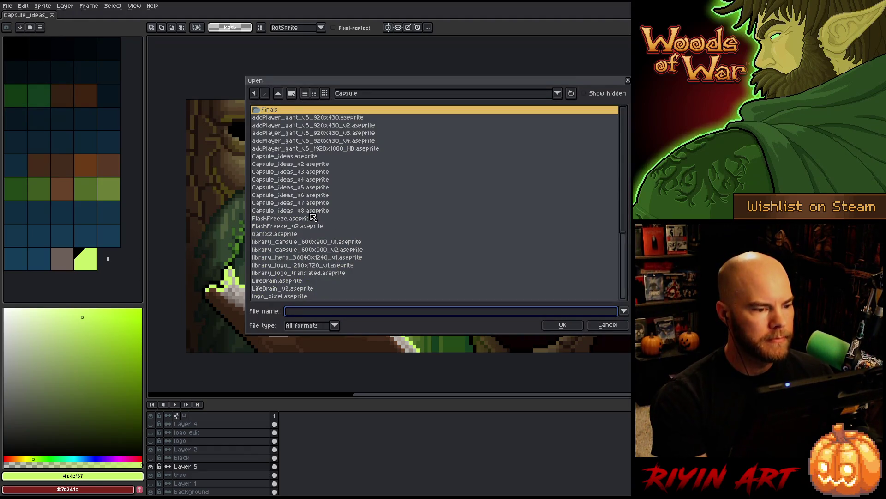
click(311, 165)
click(310, 159)
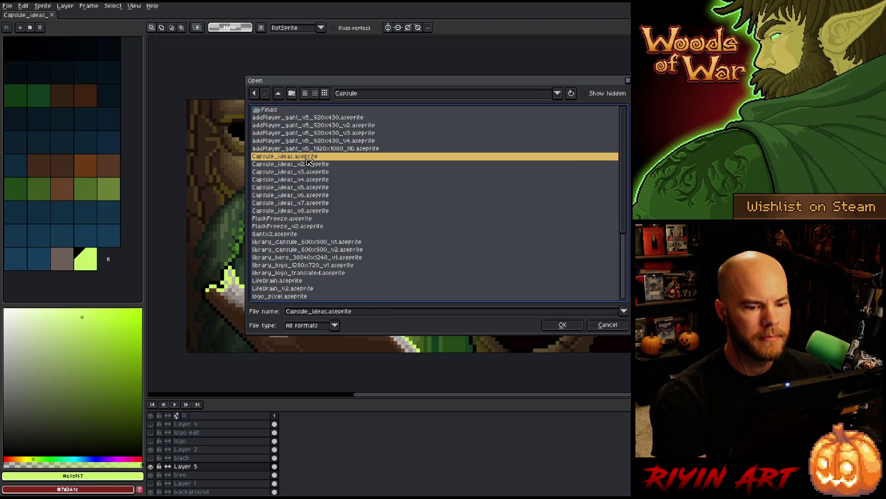
click(311, 166)
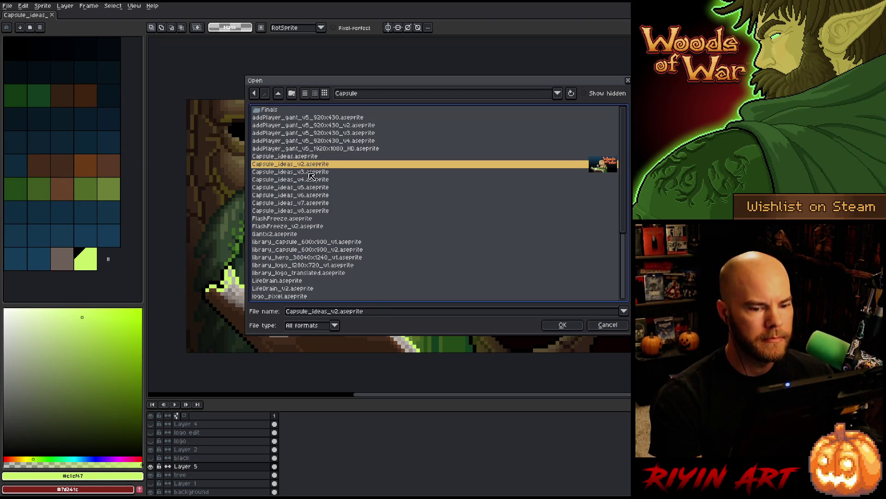
click(310, 173)
click(311, 180)
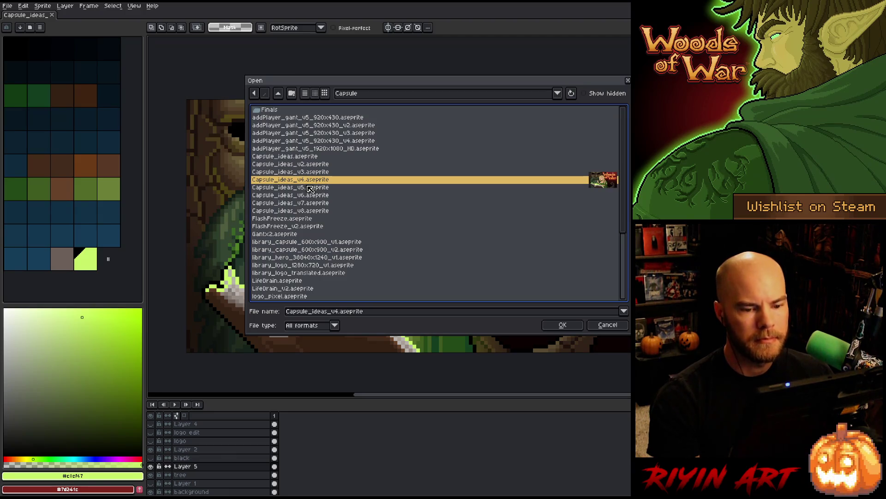
key(Up)
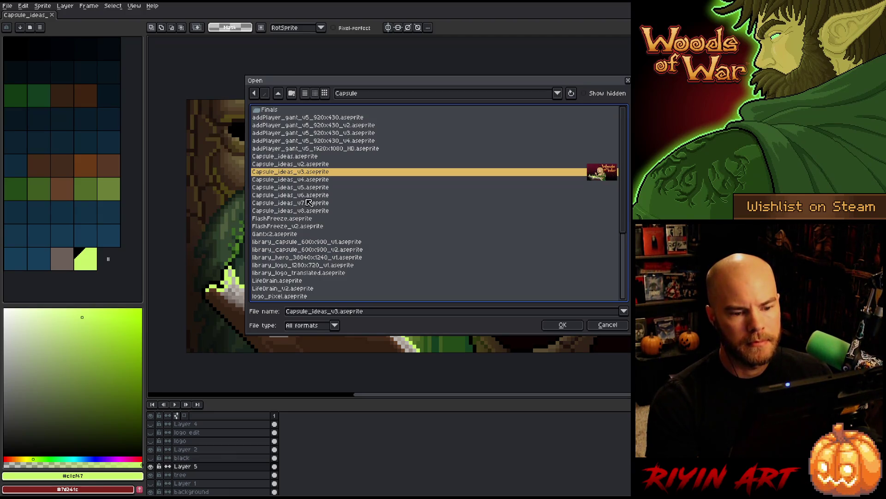
key(Down)
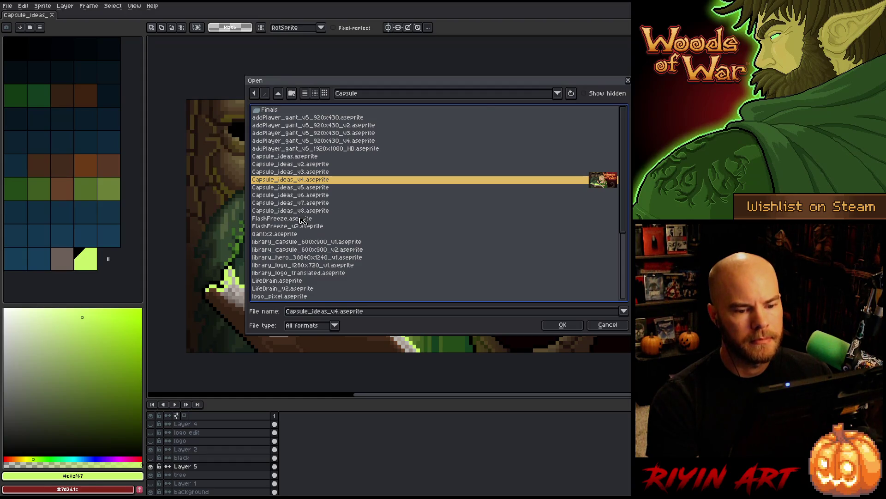
key(Return)
scroll(598, 208, up, 4)
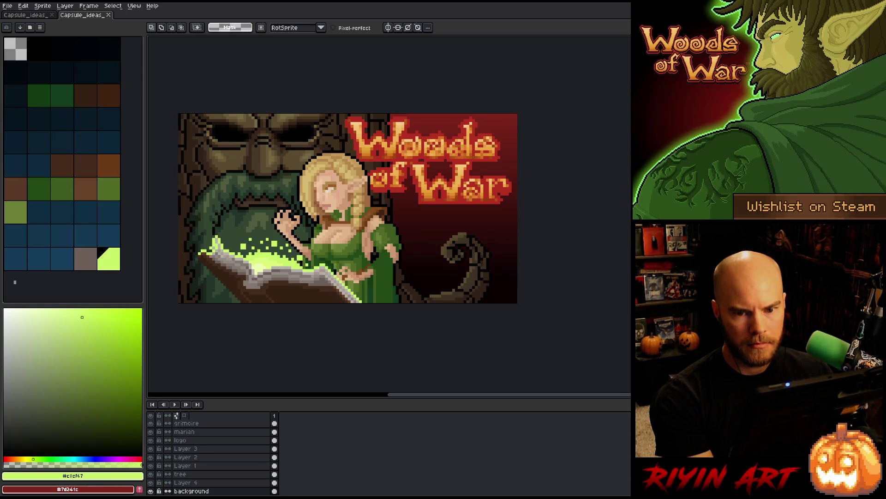
key(b)
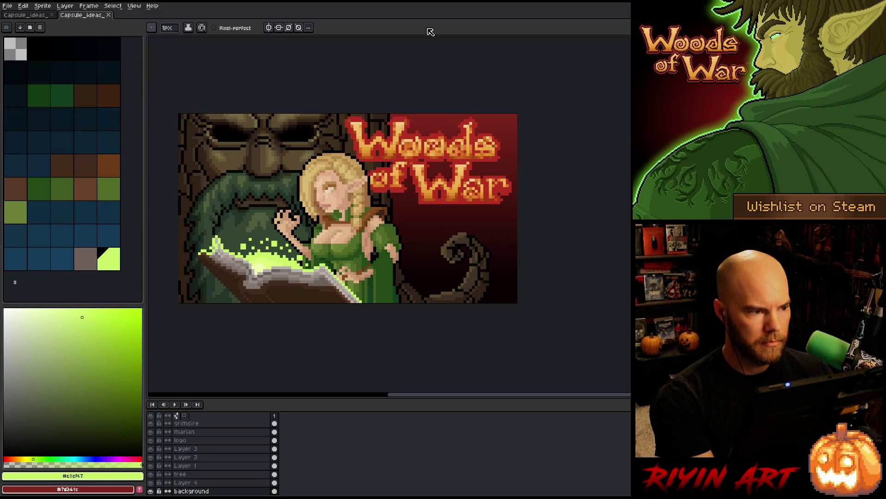
- Check the first capsule tab, then switch to the Woods of War logo version's tab
click(21, 15)
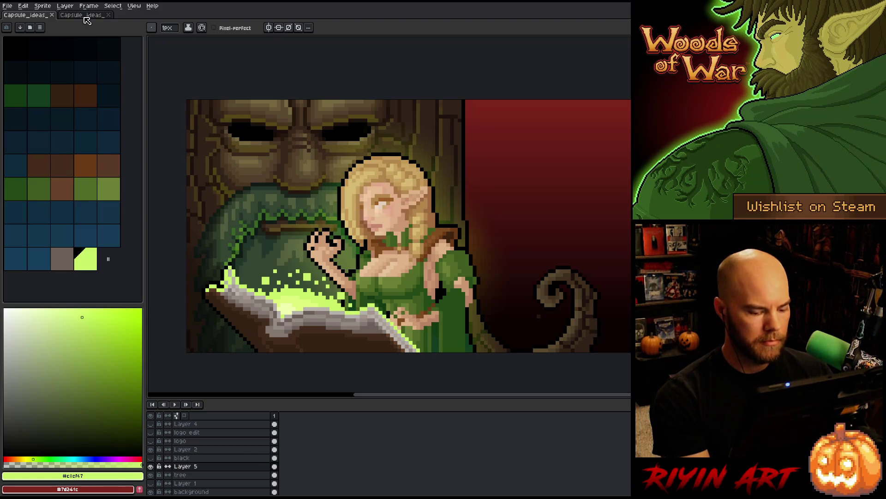
key(i)
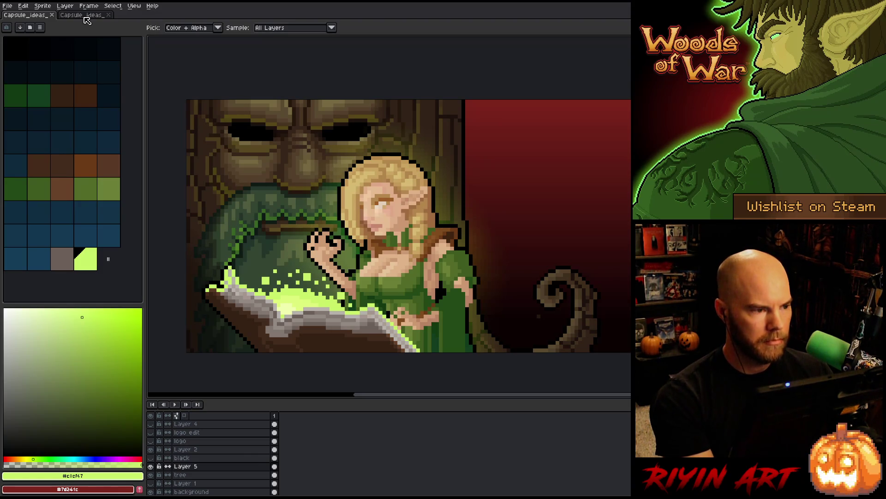
key(ctrl+shift+d)
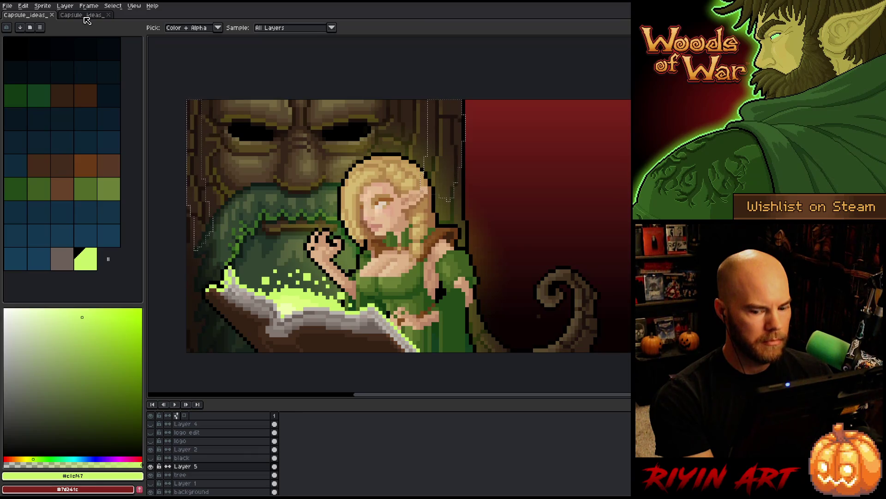
key(ctrl+d)
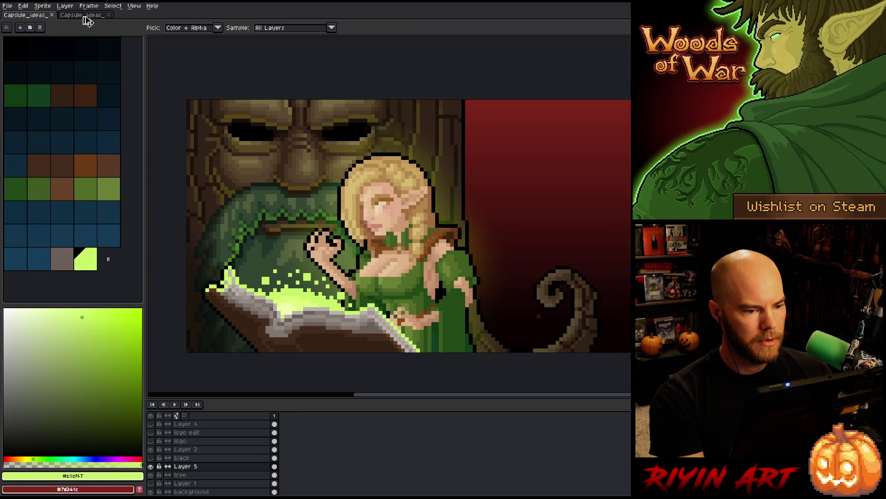
click(85, 15)
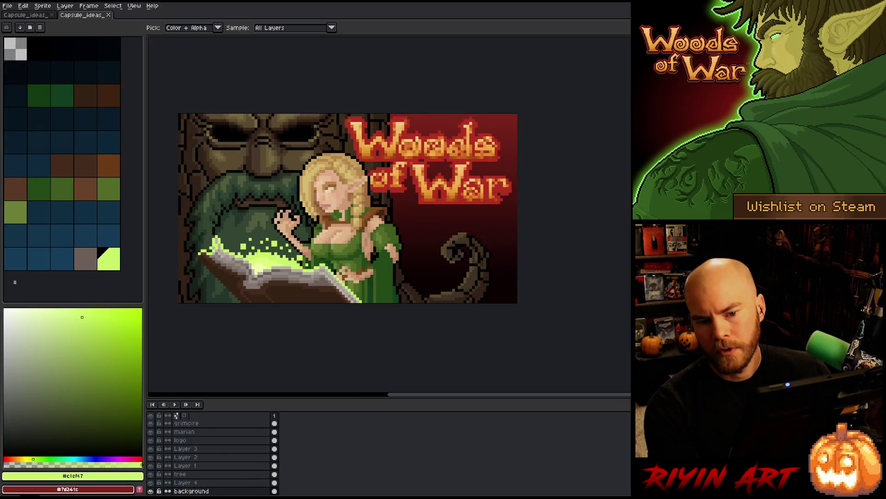
key(w)
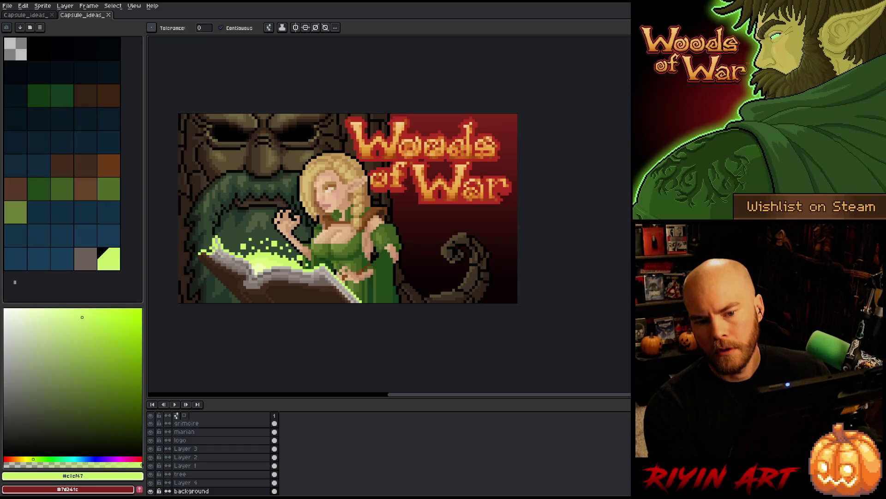
key(z)
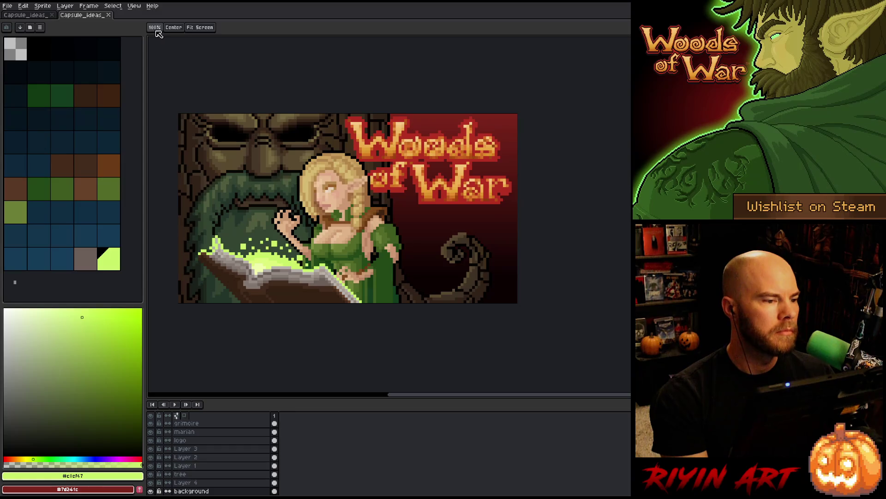
click(174, 29)
click(208, 28)
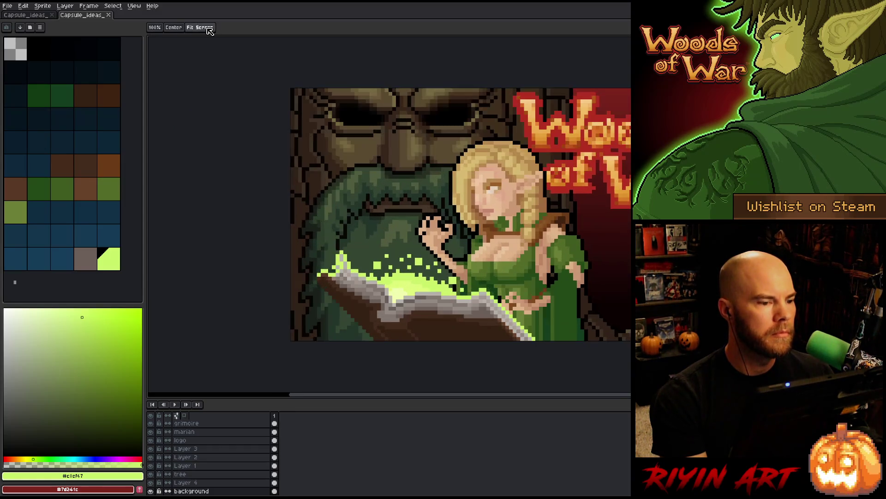
click(44, 15)
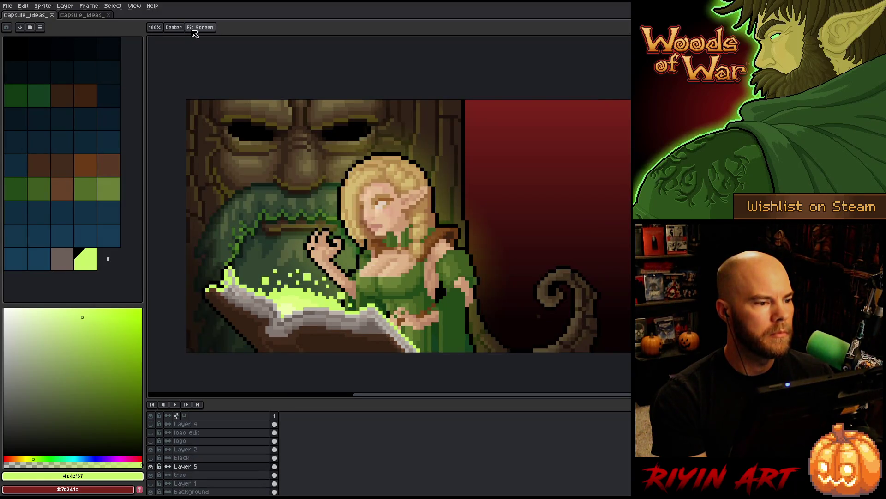
click(193, 29)
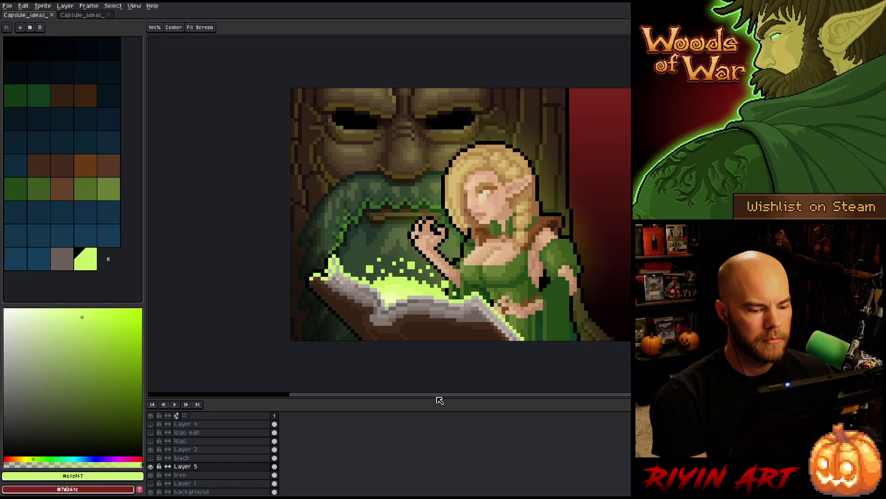
drag(440, 400, 582, 393)
click(101, 17)
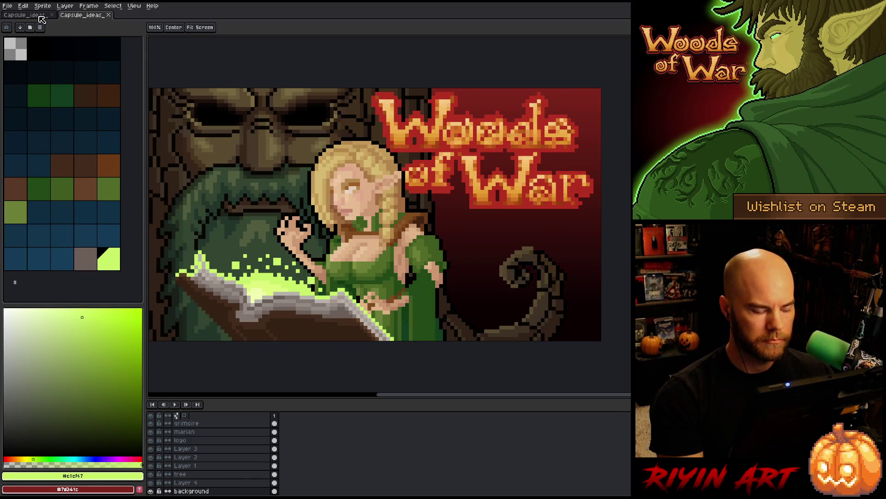
click(40, 16)
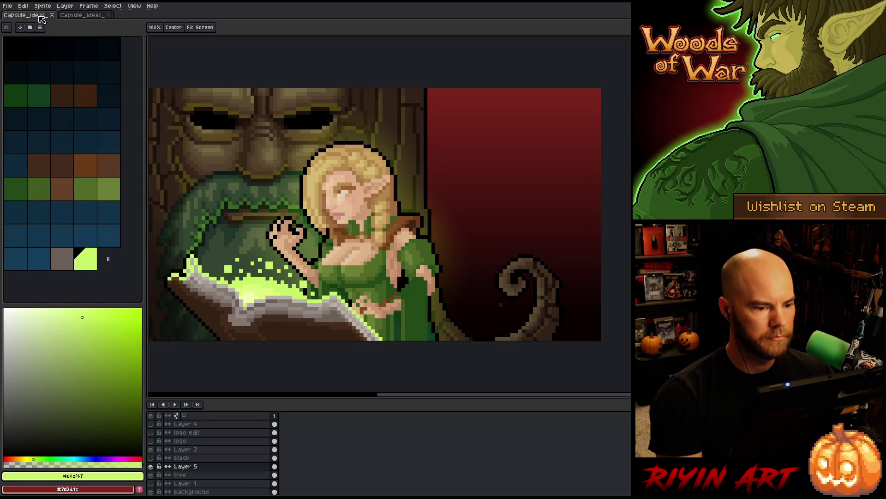
click(74, 17)
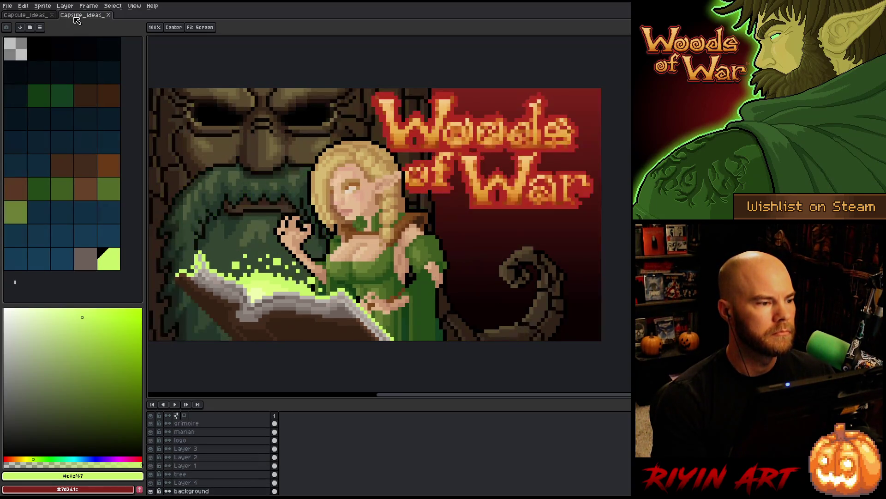
key(ctrl+Tab)
key(ctrl+Tab)
key(ctrl+Tab)
key(ctrl+Tab)
key(ctrl+Tab)
key(ctrl+Tab)
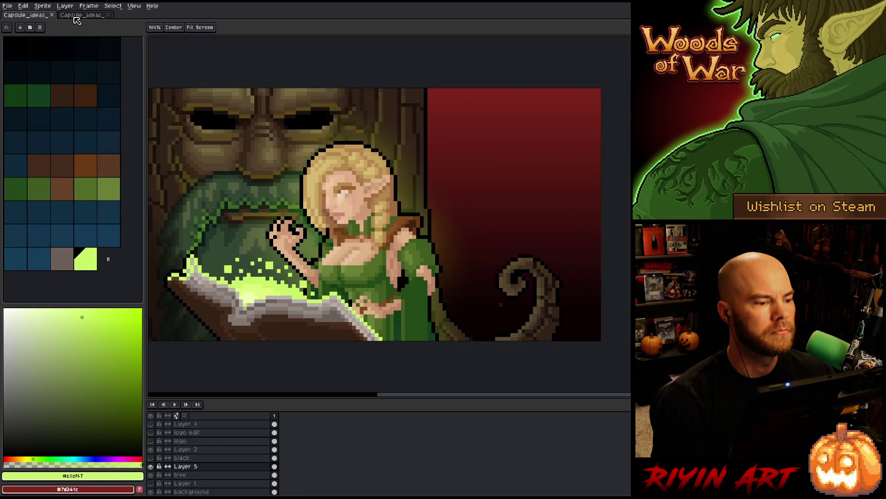
key(ctrl+Tab)
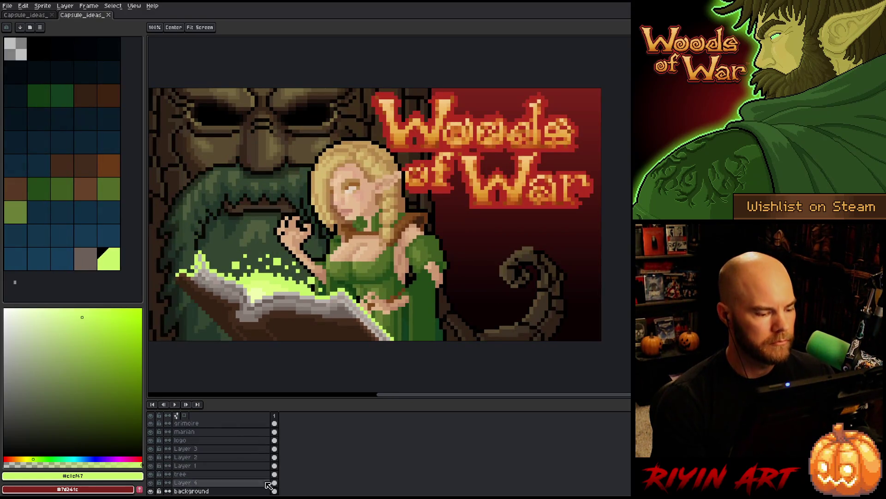
- Hide the Woods of War logo on the second capsule and flip between both versions
click(150, 431)
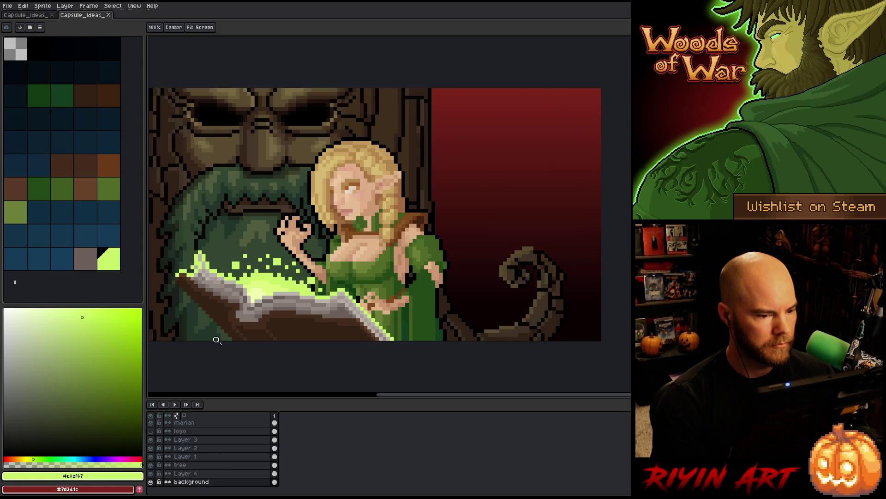
key(ctrl+Tab)
key(ctrl+Tab)
key(ctrl+Tab)
key(ctrl+Tab)
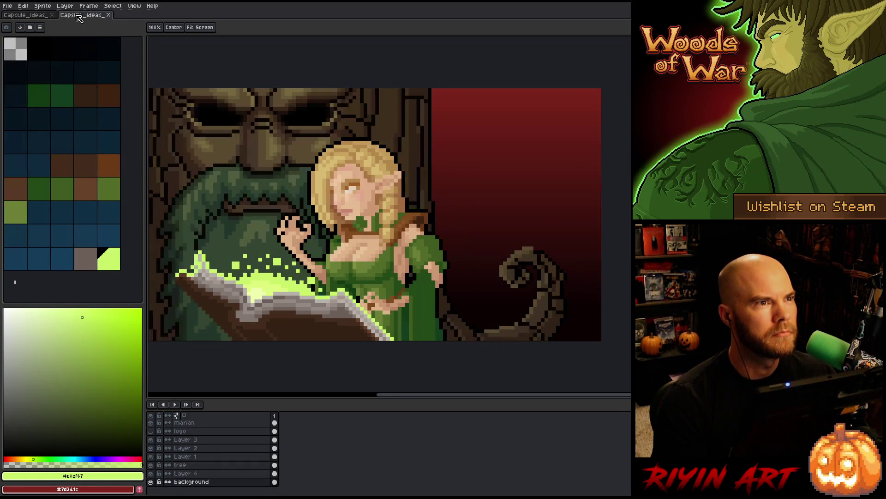
key(ctrl+Tab)
key(ctrl+Tab)
key(ctrl+Tab)
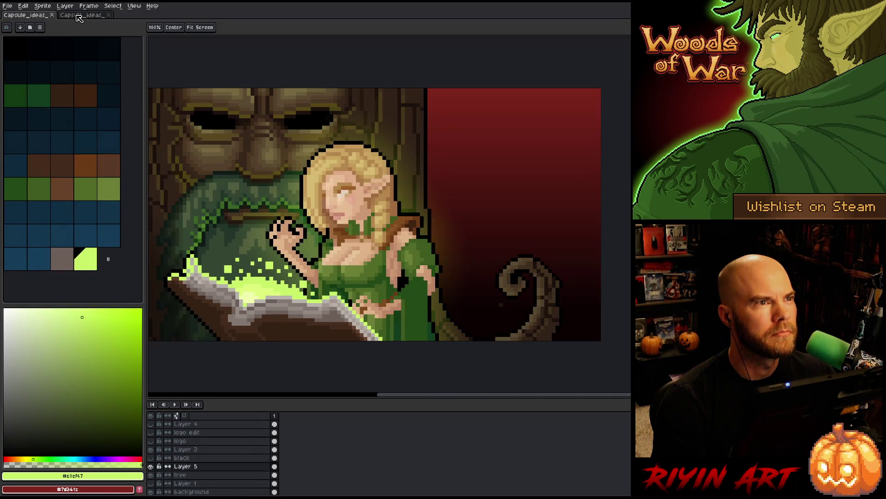
key(ctrl+Tab)
key(ctrl+Tab)
key(ctrl+Tab)
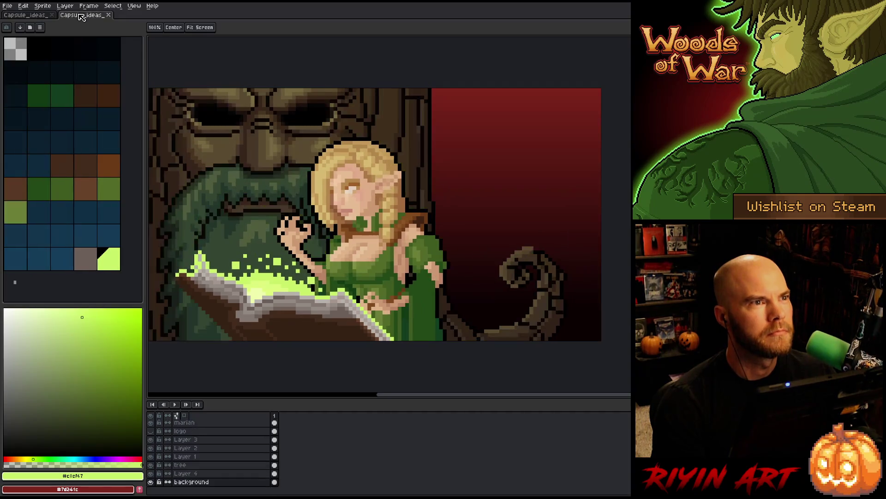
key(ctrl+Tab)
key(ctrl+Tab)
key(ctrl+Tab)
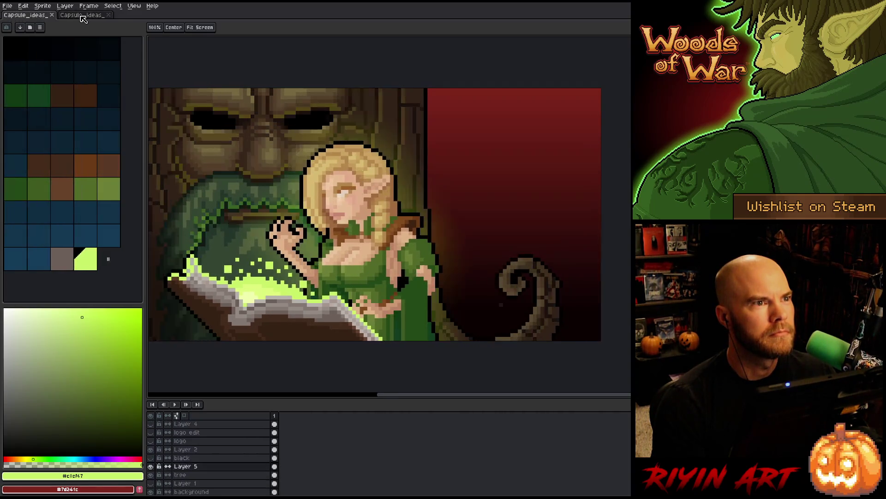
key(ctrl+Tab)
key(ctrl+Tab)
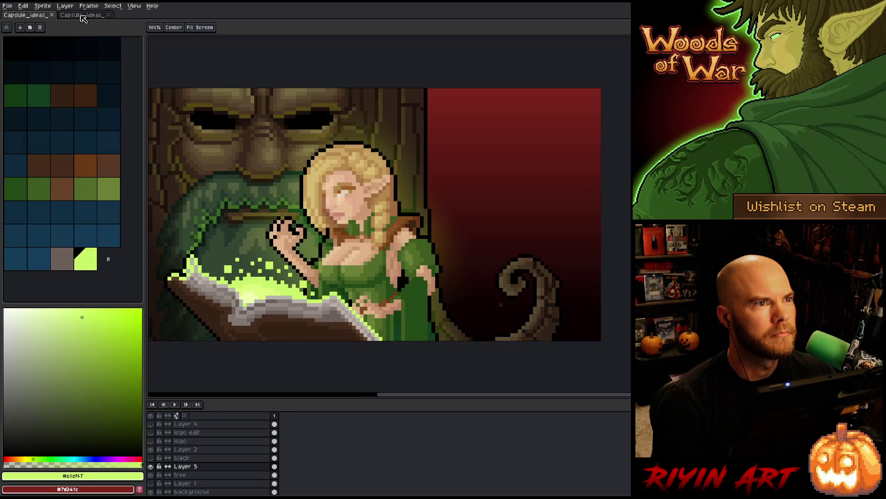
key(ctrl+Tab)
key(ctrl+Tab)
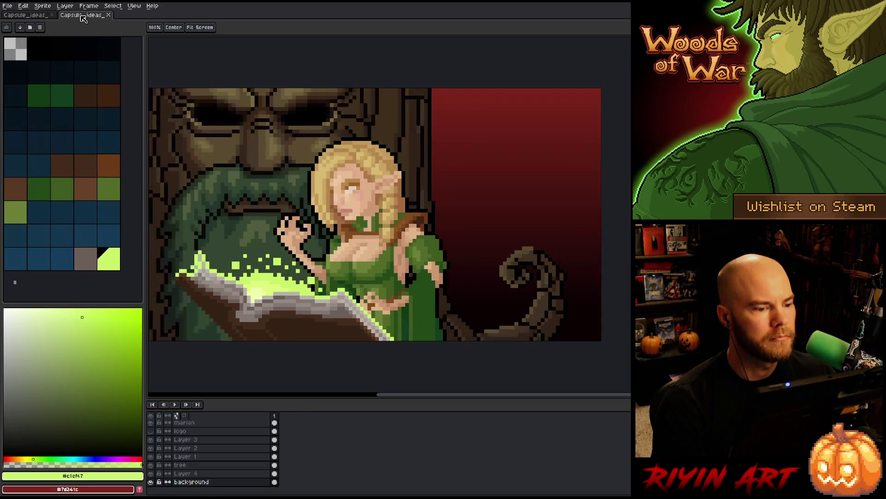
key(ctrl+Tab)
key(ctrl+Tab)
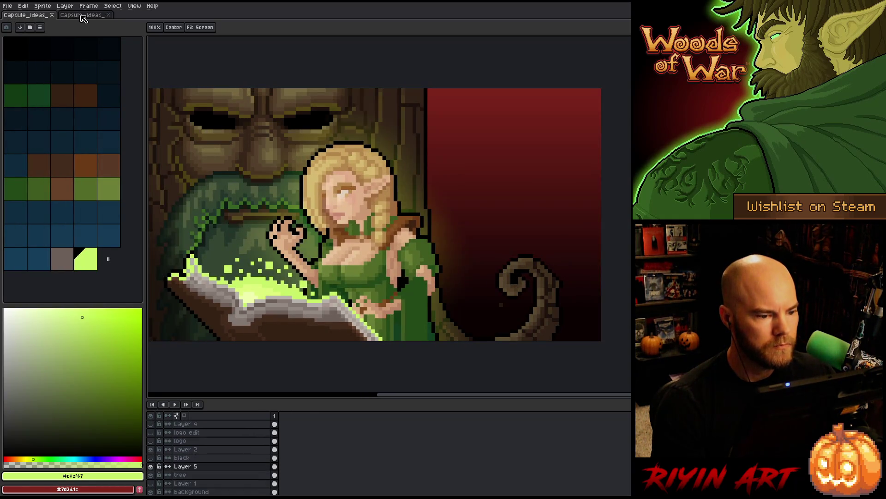
- Keep comparing the two capsule versions, then close the second capsule sprite
click(83, 15)
key(ctrl+Tab)
key(ctrl+Tab)
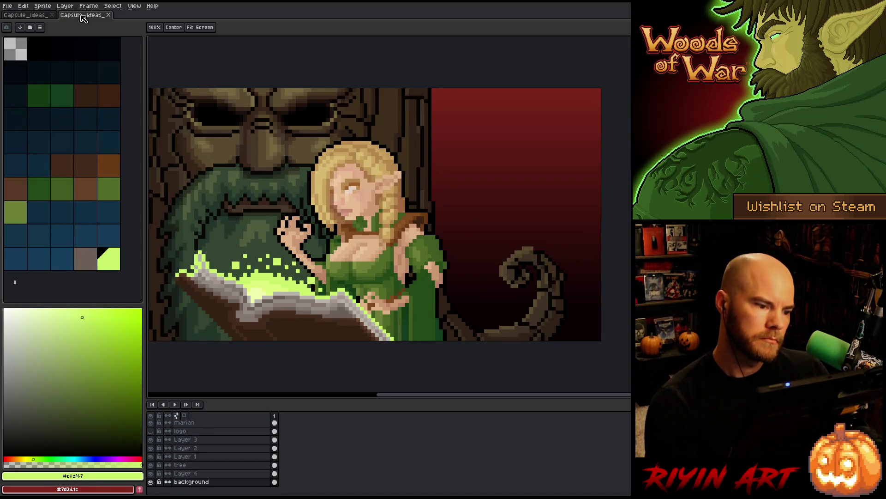
key(ctrl+Tab)
click(88, 17)
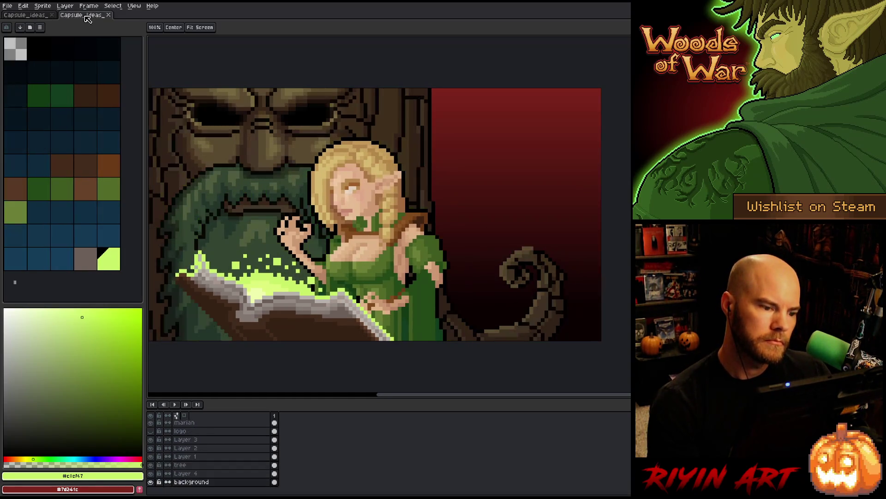
key(ctrl+Tab)
key(ctrl+Tab)
key(ctrl+Tab)
key(ctrl+Tab)
key(ctrl+Tab)
key(ctrl+Tab)
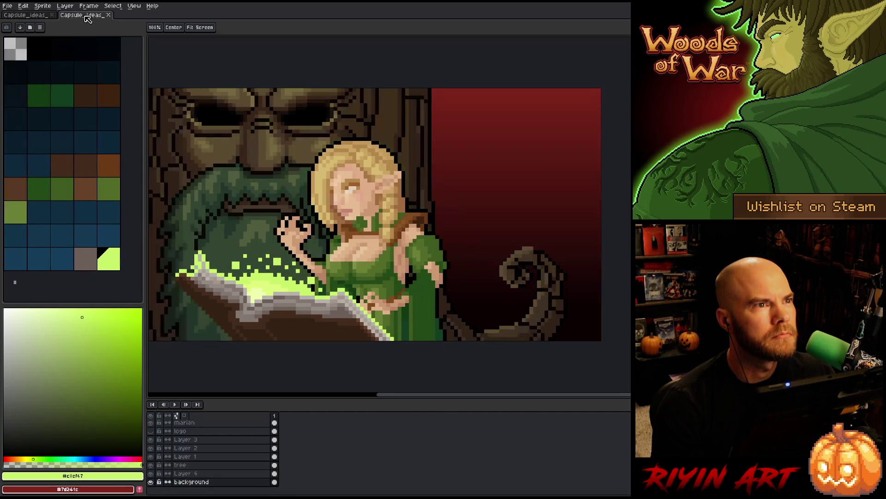
key(ctrl+Tab)
key(ctrl+Tab)
key(ctrl+Tab)
key(ctrl+Tab)
key(ctrl+Tab)
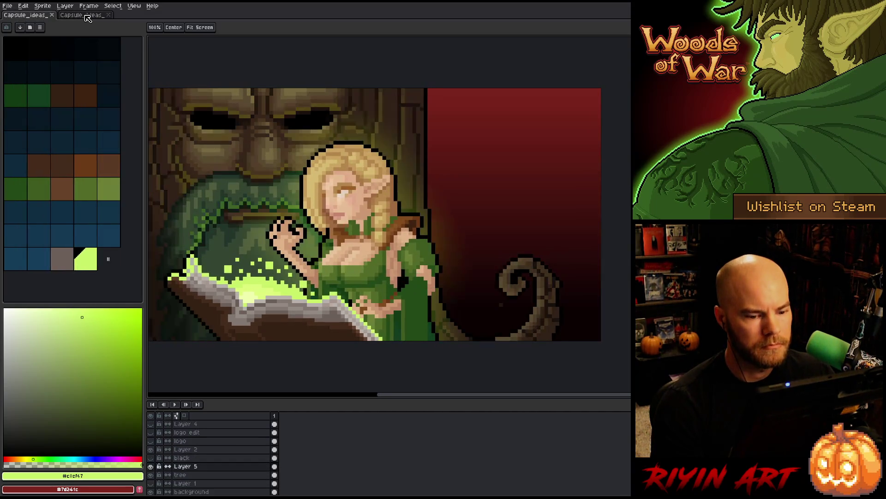
key(ctrl+Tab)
key(ctrl+Tab)
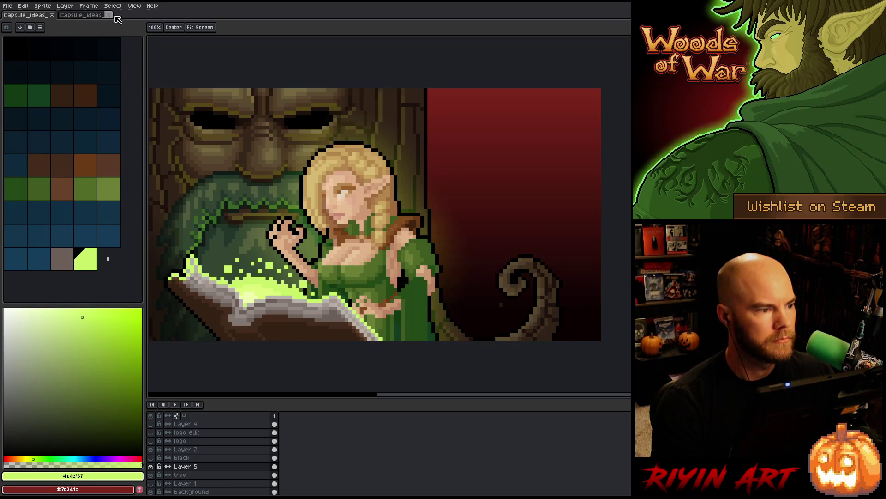
click(108, 14)
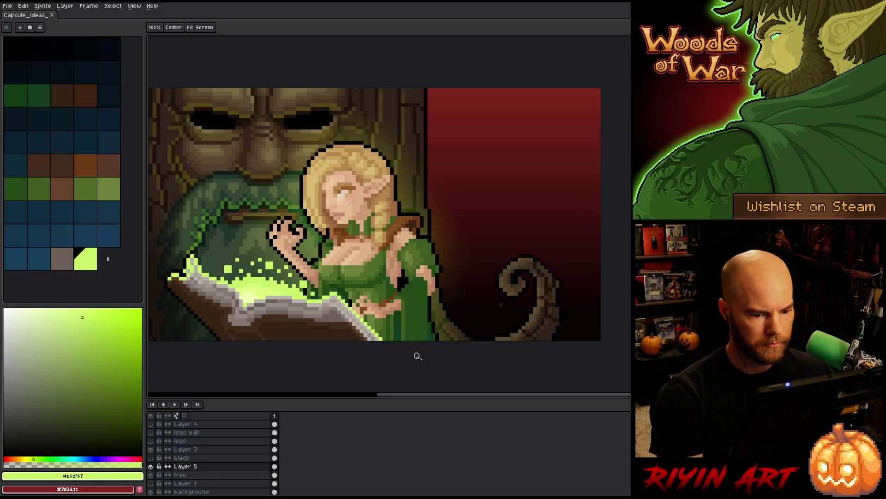
- Show only the tree layer, hiding all other layers, and return to the pencil
click(151, 466)
click(151, 466)
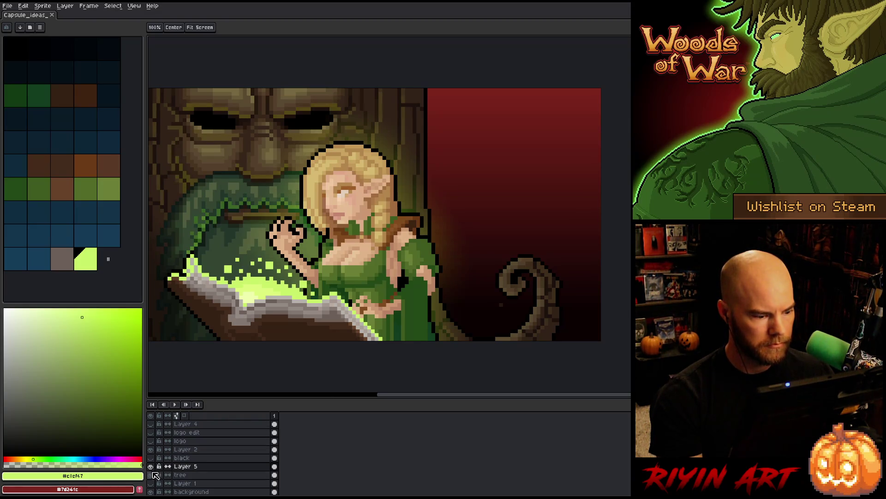
alt+click(151, 474)
click(183, 474)
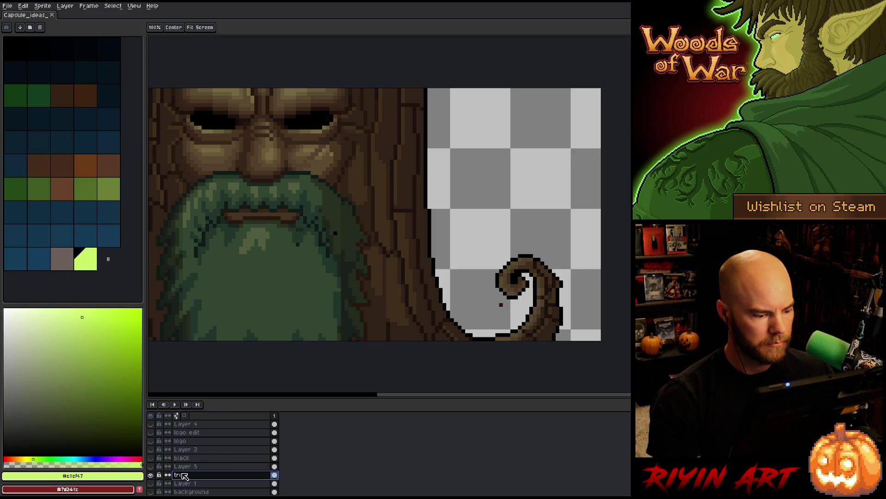
key(Return)
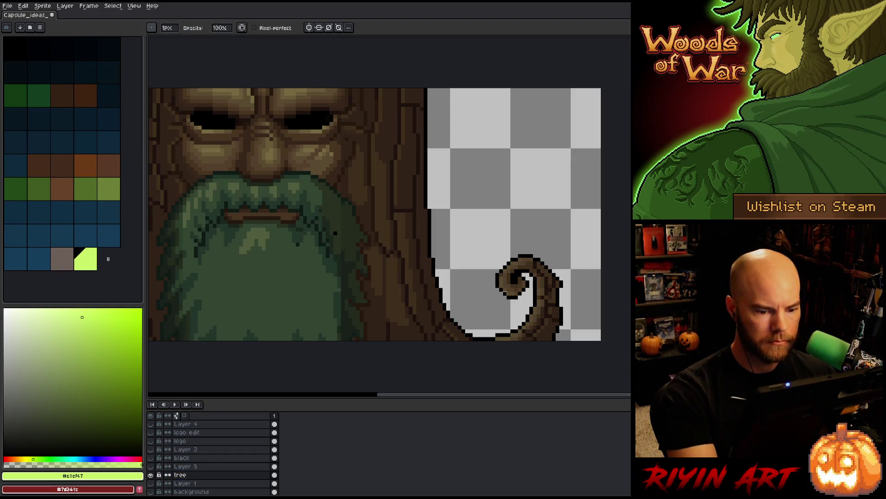
- Eyedrop the beard's dark green #334531 as the drawing colour
alt+click(335, 231)
alt+click(297, 244)
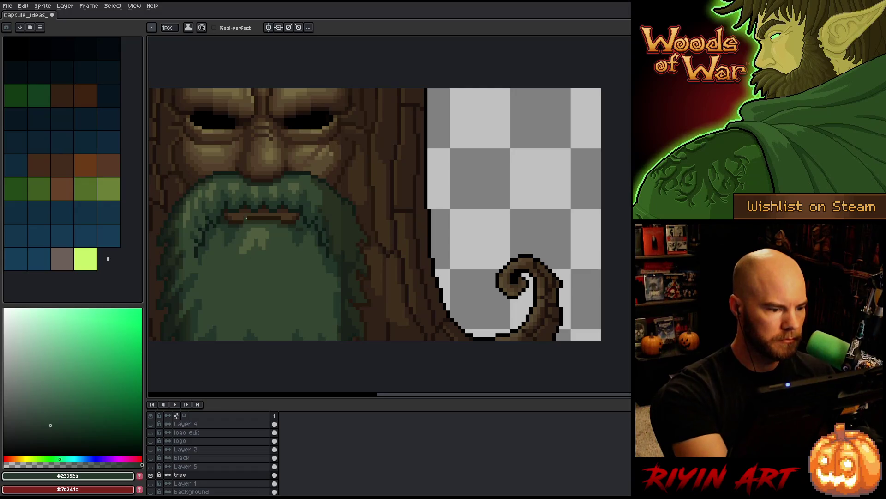
alt+click(241, 226)
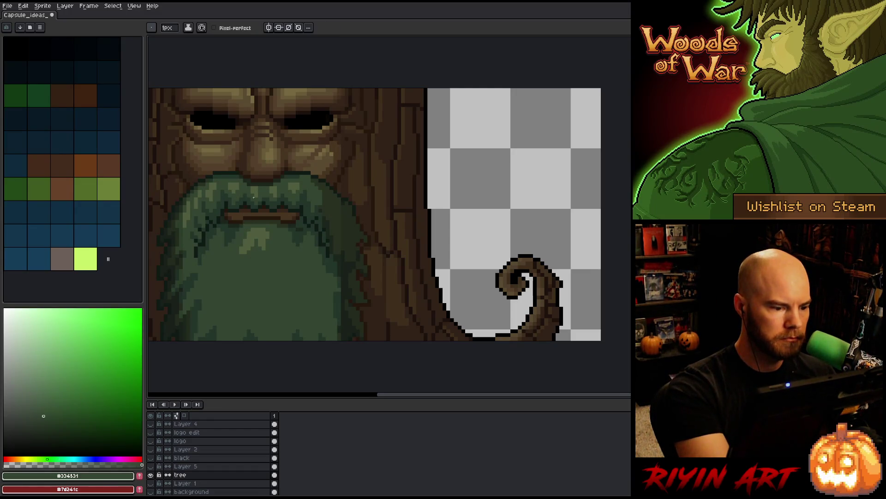
alt+click(294, 229)
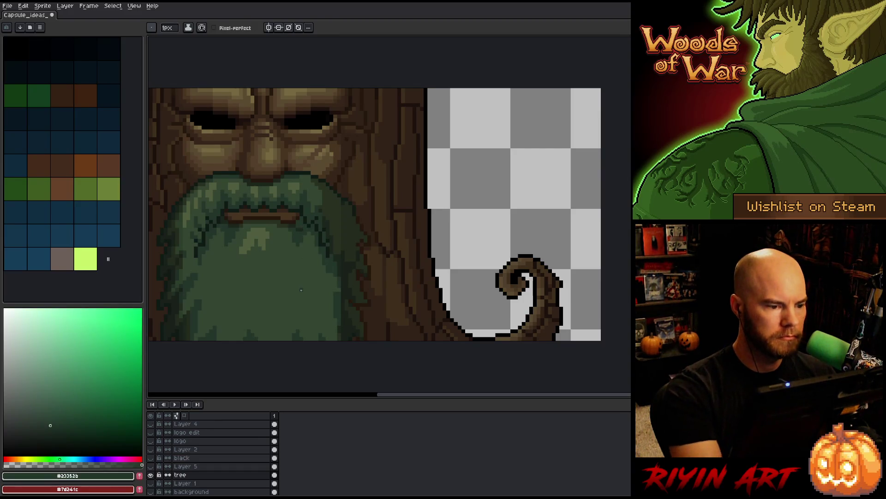
- Show all layers again, hide the Layer 5 glow over the beard, and keep the pencil
alt+click(151, 475)
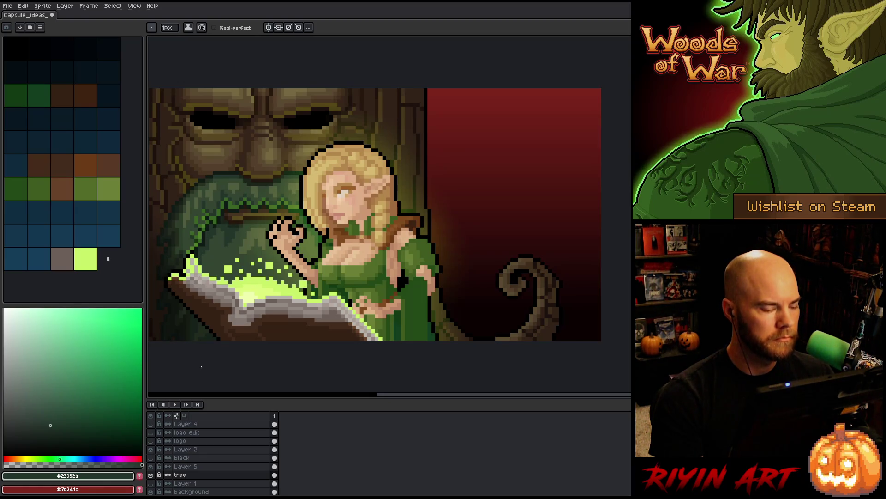
click(151, 475)
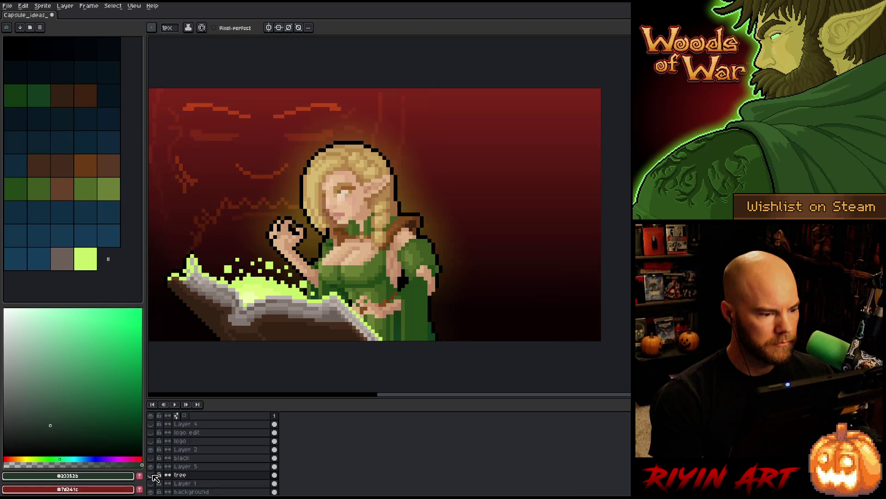
click(151, 475)
click(151, 467)
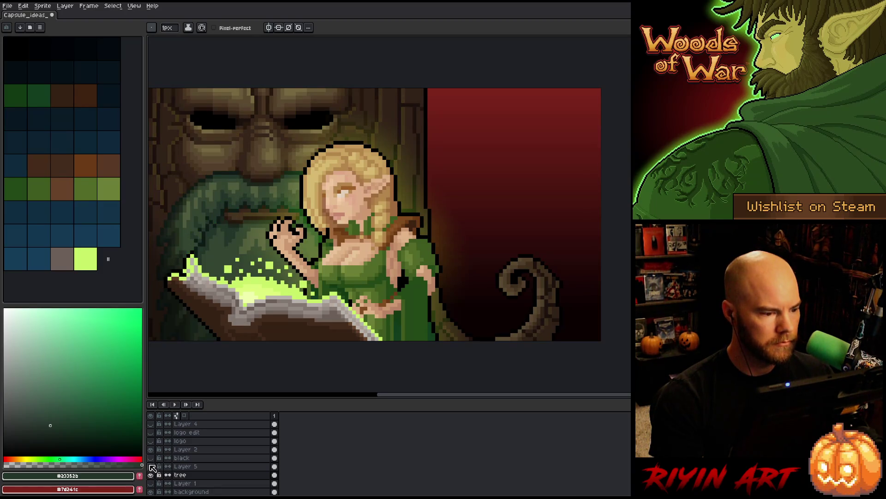
key(i)
key(b)
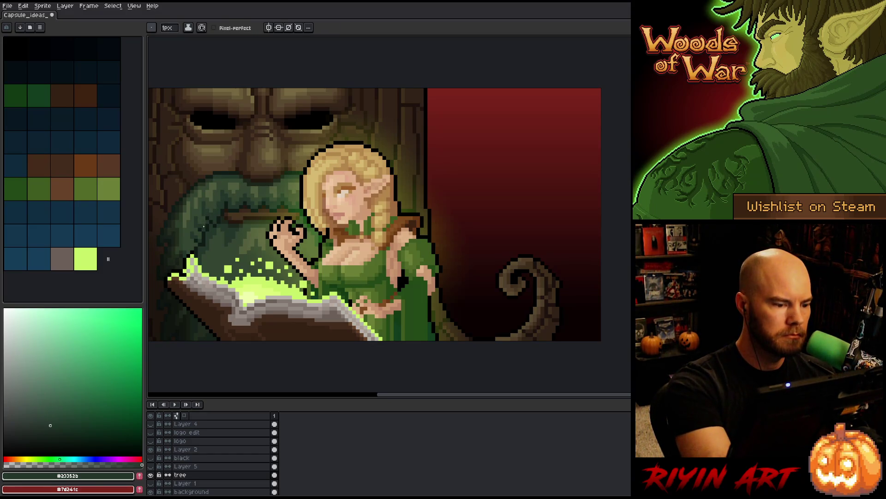
- Briefly solo the tree layer, compare the beard with Layer 5 on and off, then save
alt+click(152, 475)
alt+click(152, 474)
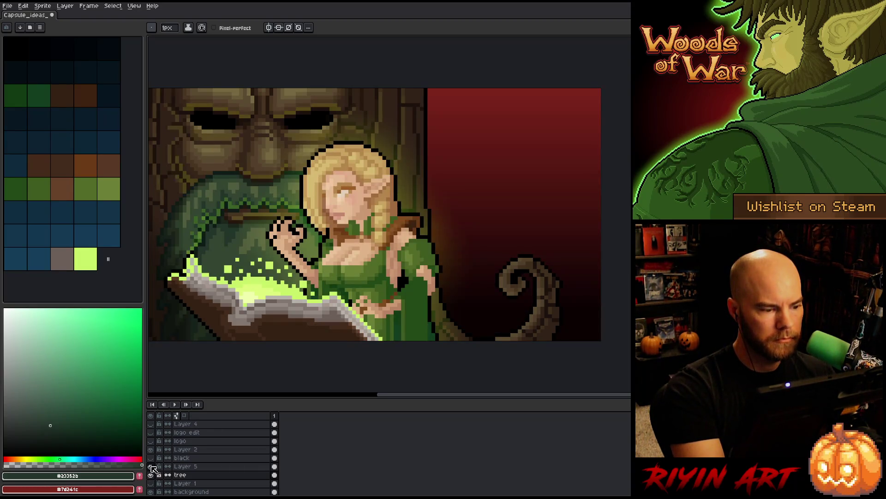
click(151, 467)
click(152, 467)
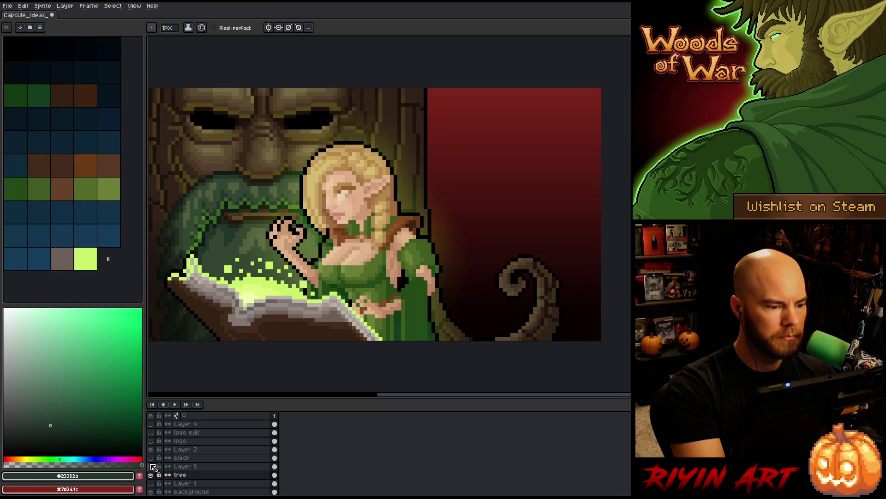
click(151, 467)
click(151, 466)
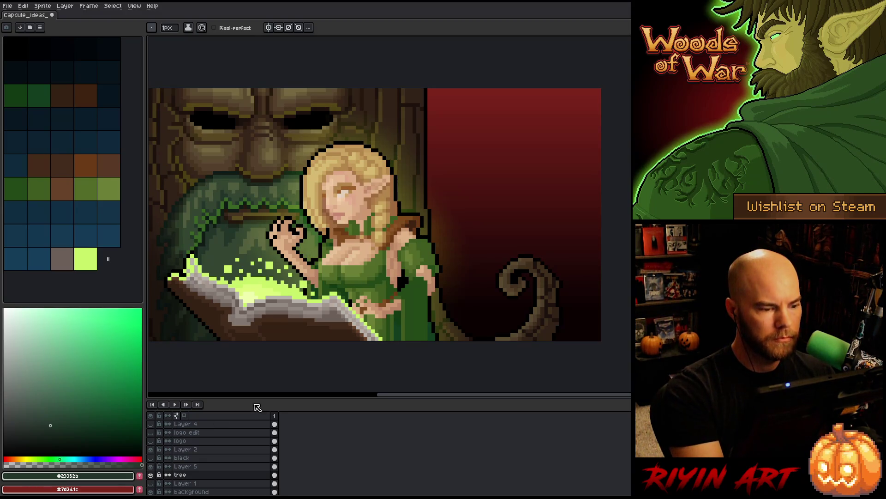
key(ctrl+s)
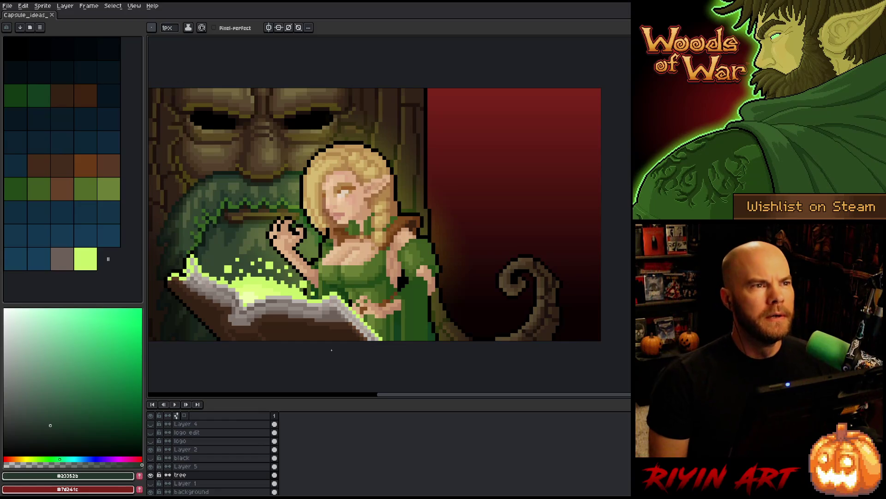
- Rapidly toggle the Layer 5 glow to compare the beard with and without it
click(151, 466)
click(151, 467)
click(152, 466)
click(151, 467)
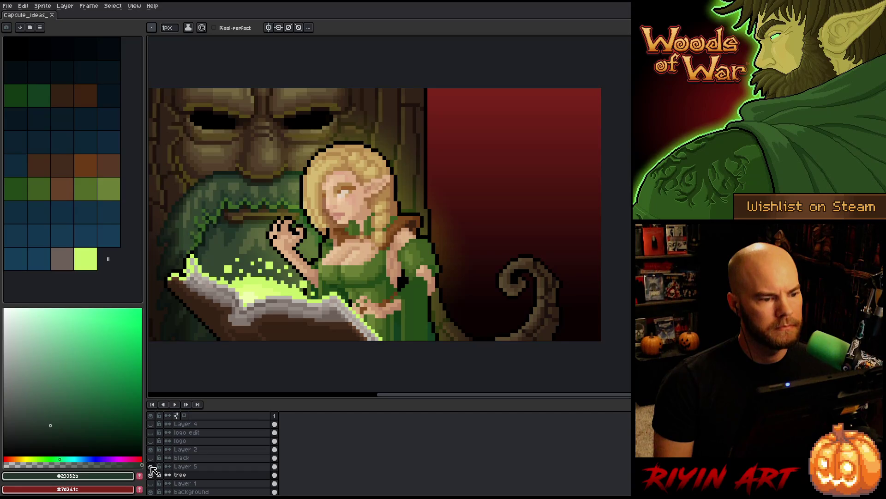
click(152, 466)
click(152, 466)
click(151, 466)
click(151, 467)
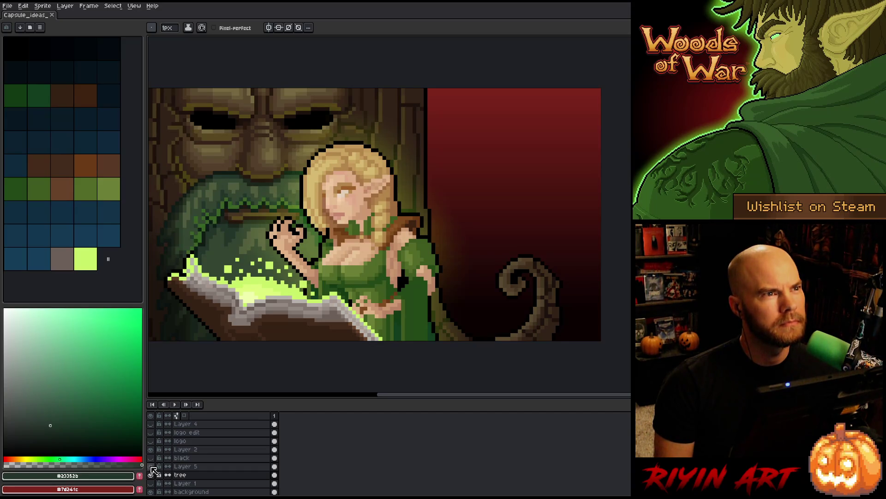
click(152, 466)
click(152, 466)
click(151, 466)
click(151, 466)
click(151, 466)
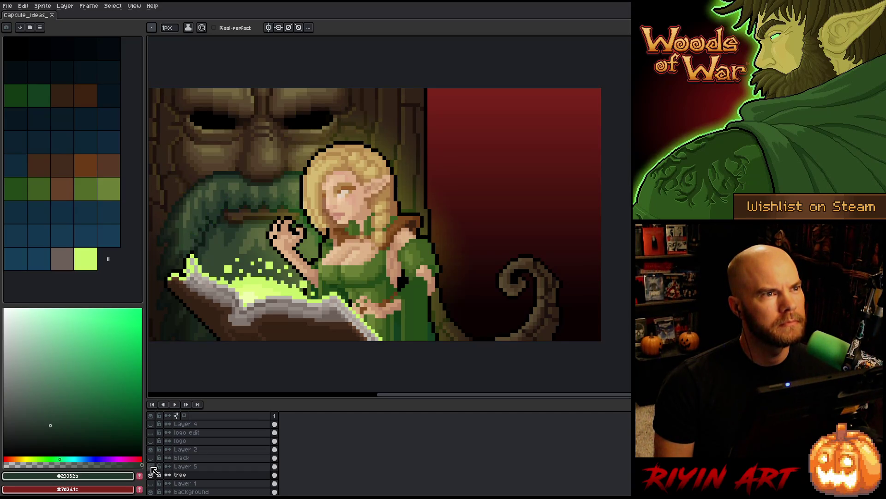
click(151, 466)
click(151, 466)
click(151, 466)
click(151, 466)
click(151, 466)
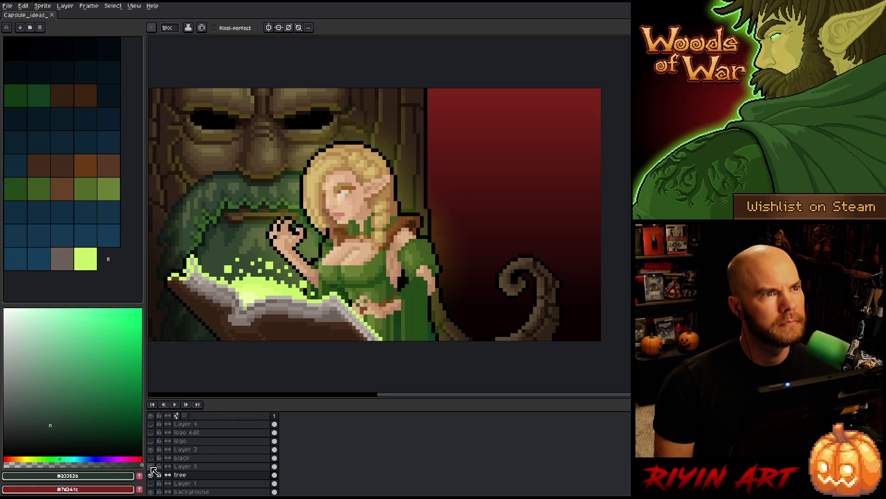
click(152, 467)
click(152, 466)
click(152, 466)
click(152, 466)
click(151, 466)
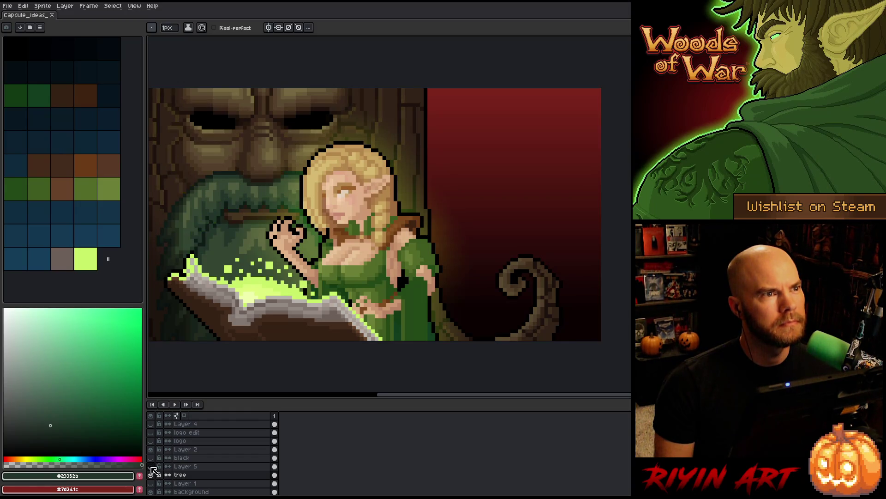
click(151, 466)
click(151, 466)
click(151, 466)
click(152, 466)
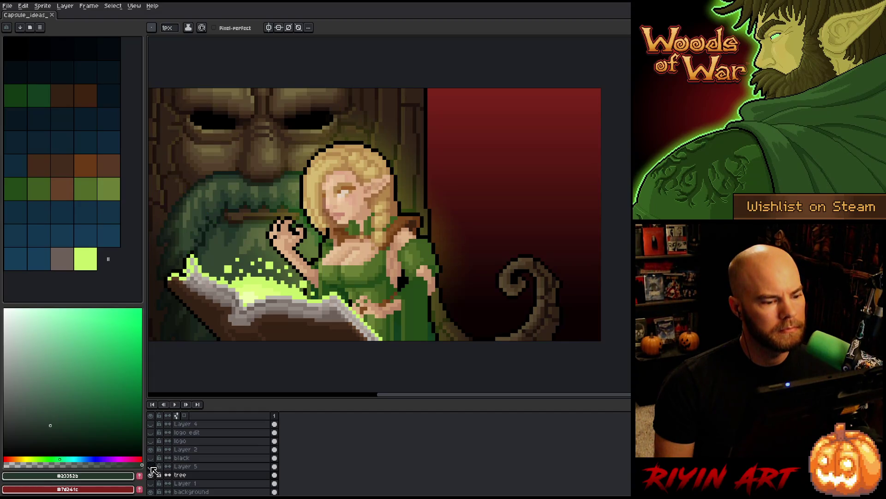
click(151, 466)
click(152, 466)
click(152, 466)
click(151, 466)
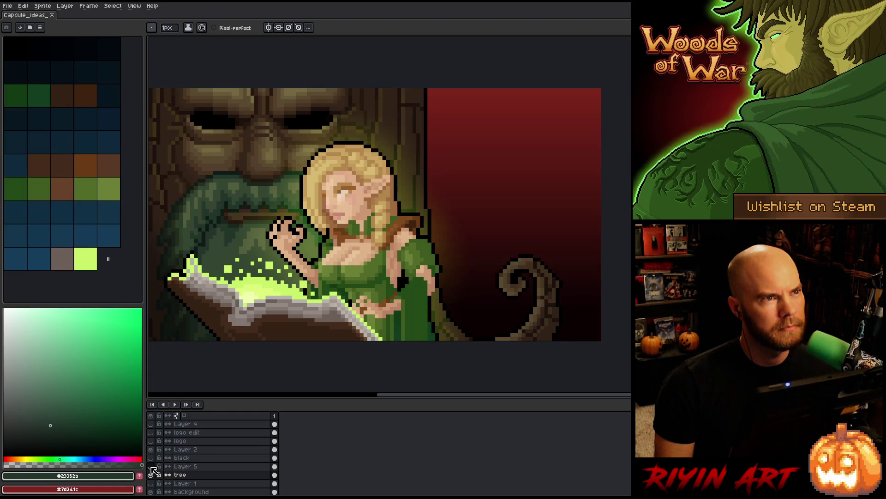
click(152, 466)
click(152, 466)
click(152, 466)
click(151, 466)
click(152, 466)
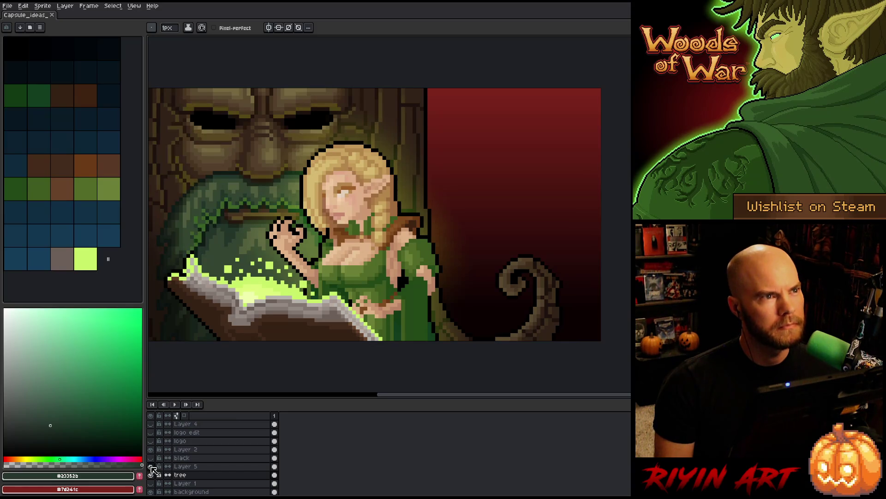
click(152, 466)
click(152, 467)
click(151, 466)
click(152, 466)
click(152, 466)
click(152, 466)
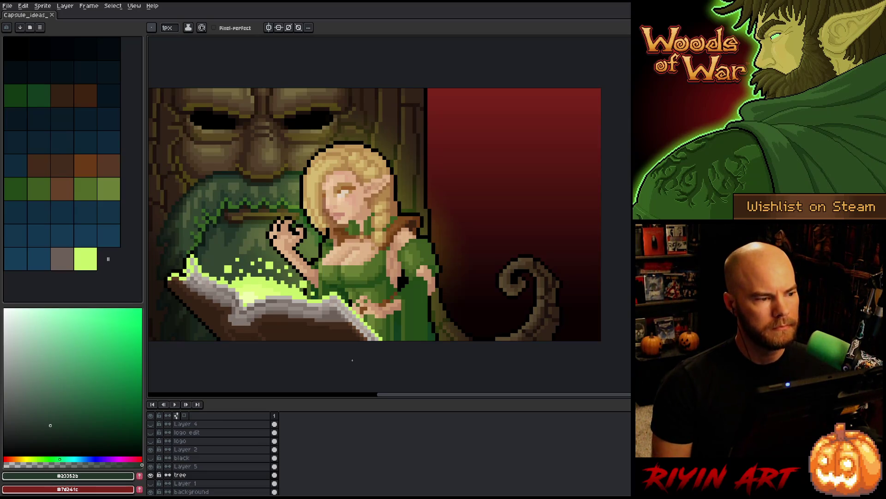
- Open the Layer Properties dialog for Layer 5
scroll(355, 372, down, 1)
scroll(296, 296, up, 1)
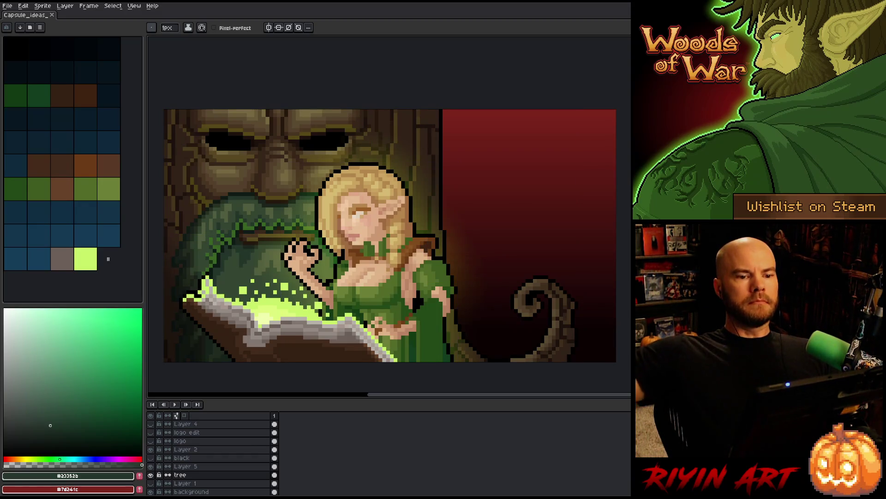
double_click(198, 467)
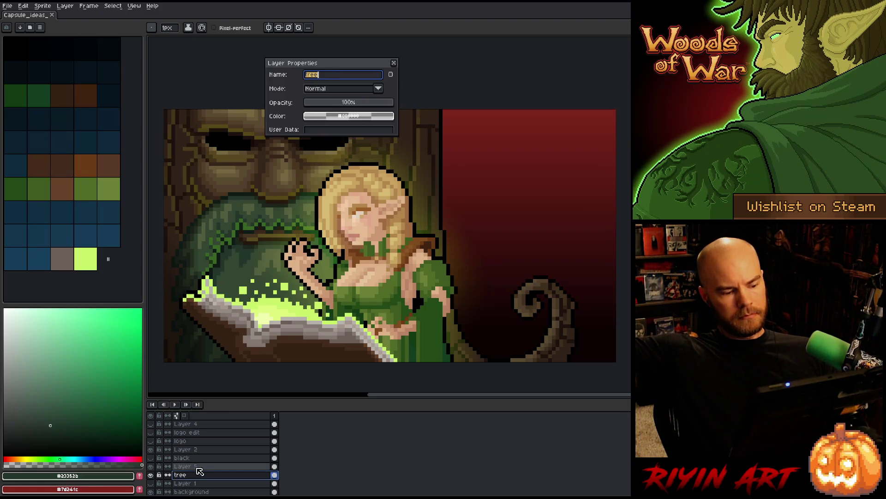
- Move the dialog off the artwork and try Layer 5 opacities from 42% to 100%, ending near 93%
drag(354, 63, 350, 8)
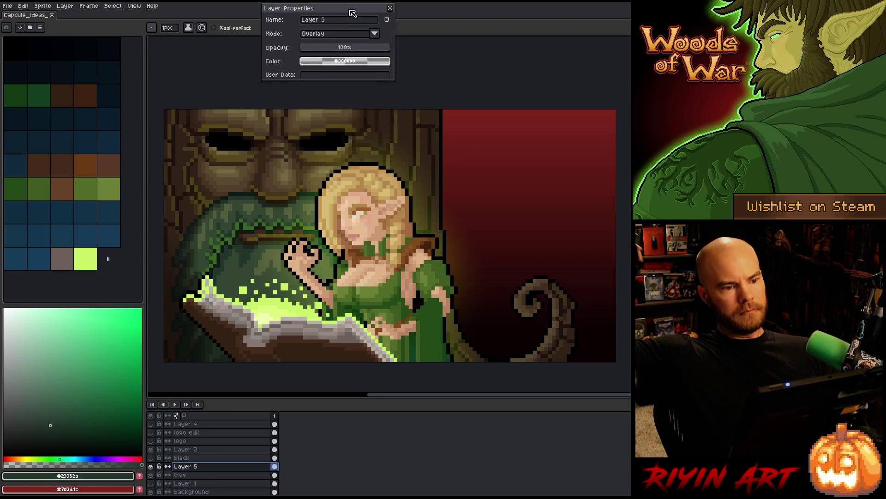
click(341, 49)
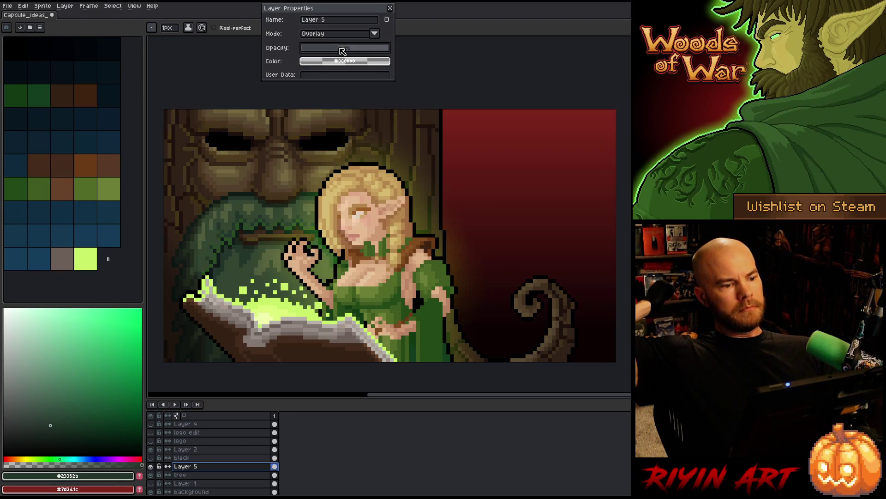
drag(351, 51, 369, 51)
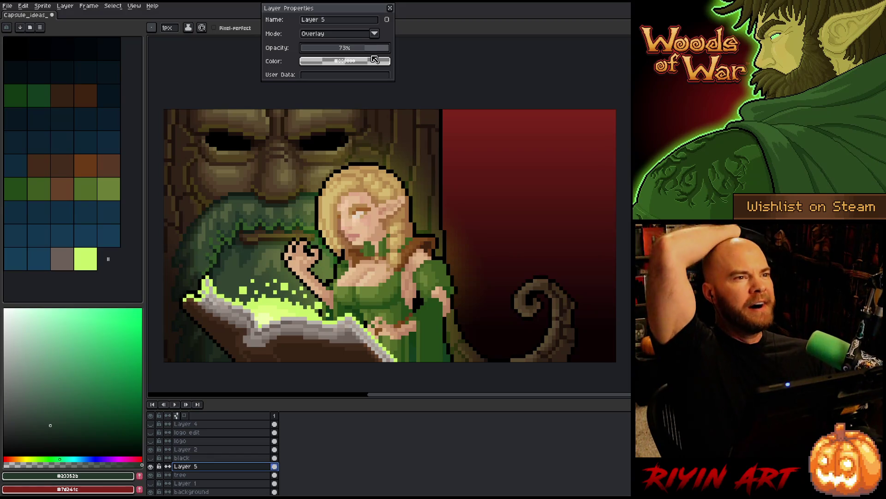
click(377, 49)
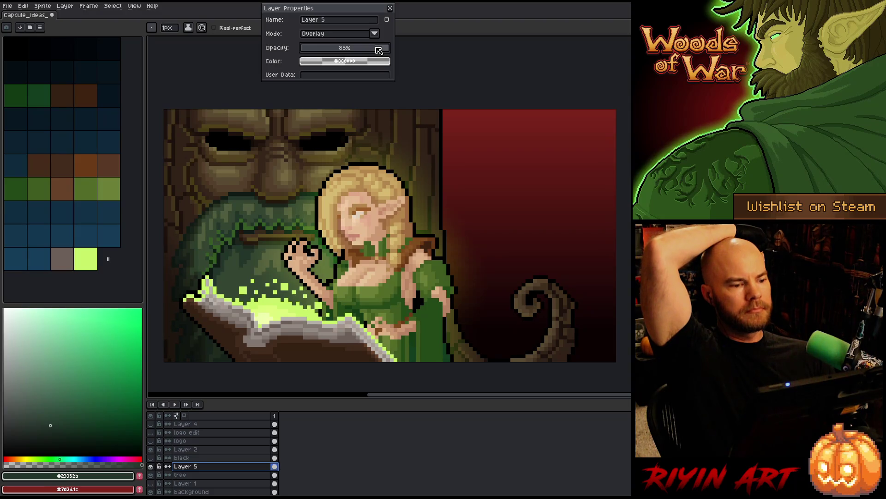
drag(379, 50, 427, 49)
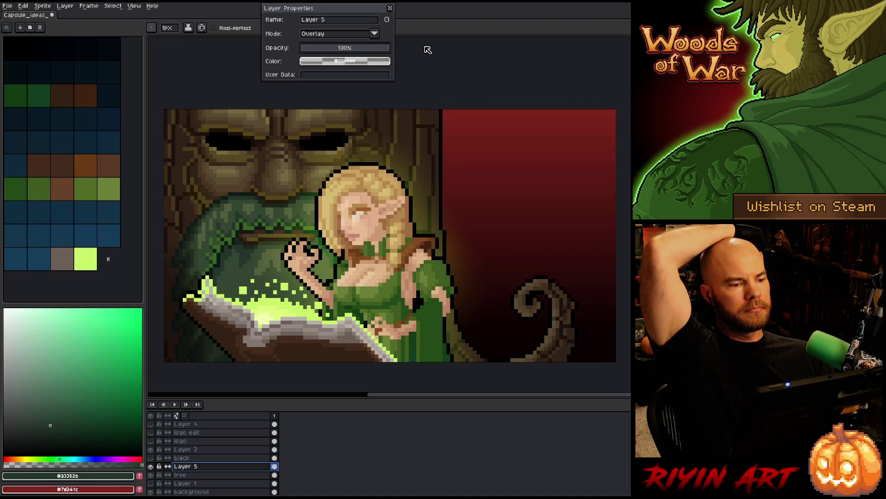
click(379, 52)
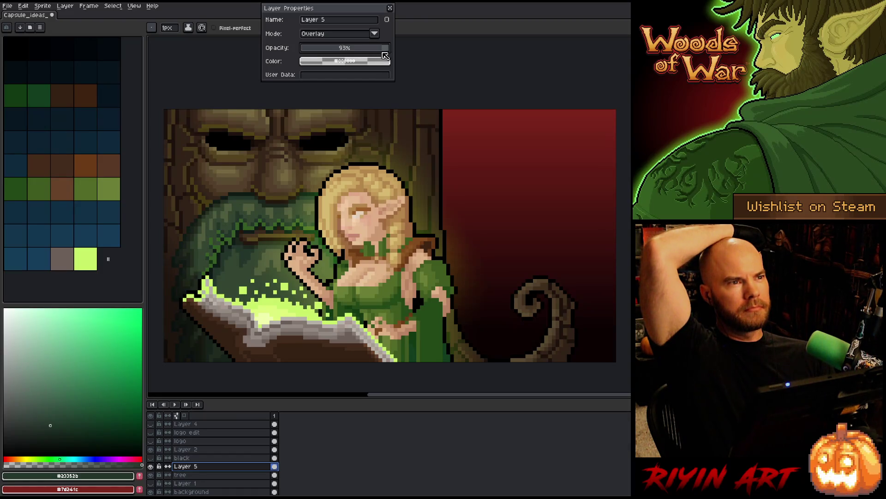
drag(379, 54, 377, 55)
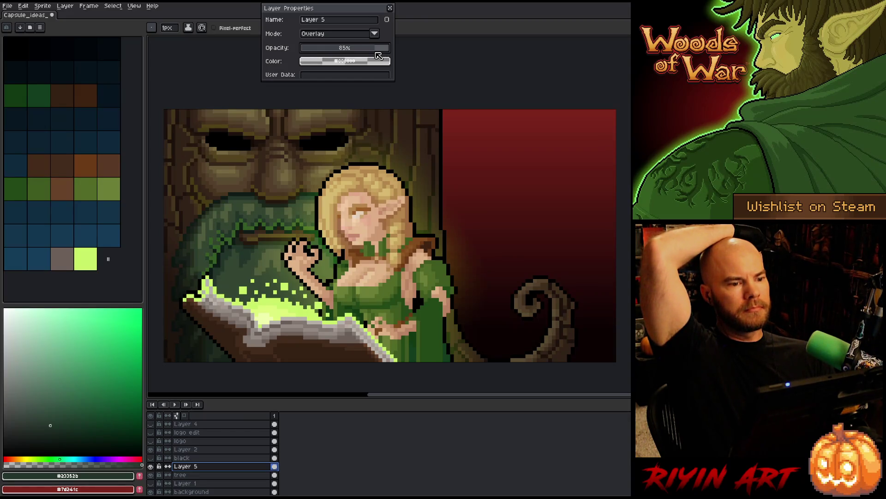
- Toggle Layer 5's visibility repeatedly to compare the scene with and without it
click(150, 466)
click(150, 466)
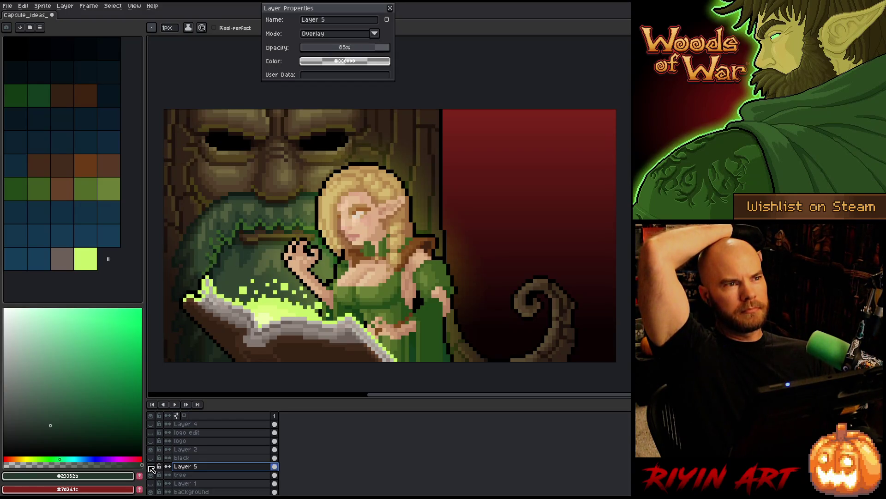
click(150, 466)
click(151, 466)
click(150, 467)
click(150, 466)
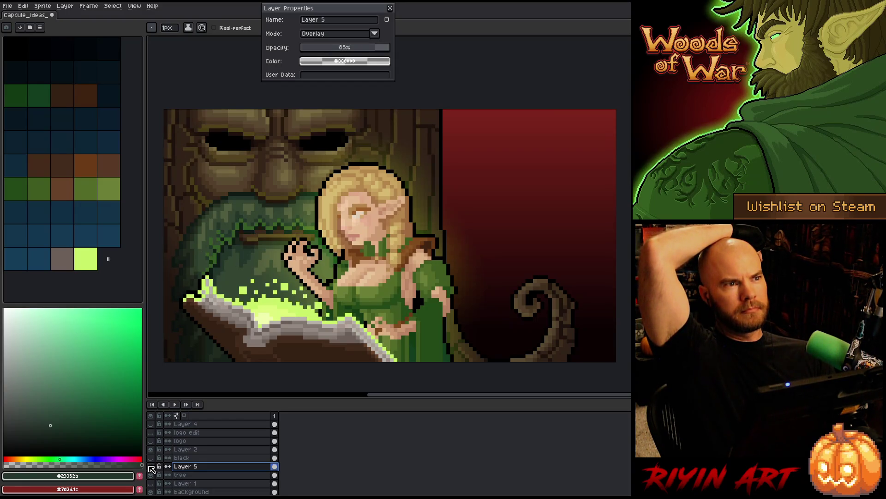
click(151, 466)
click(150, 466)
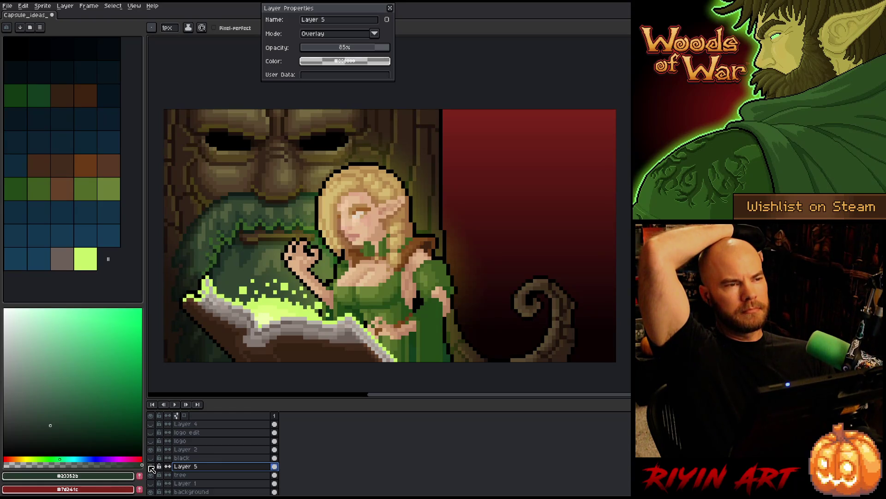
click(151, 466)
click(151, 466)
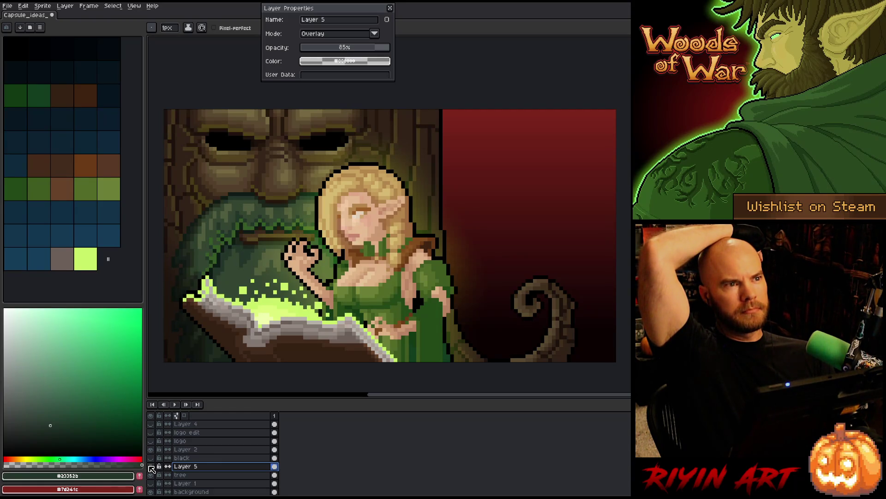
click(150, 466)
click(150, 466)
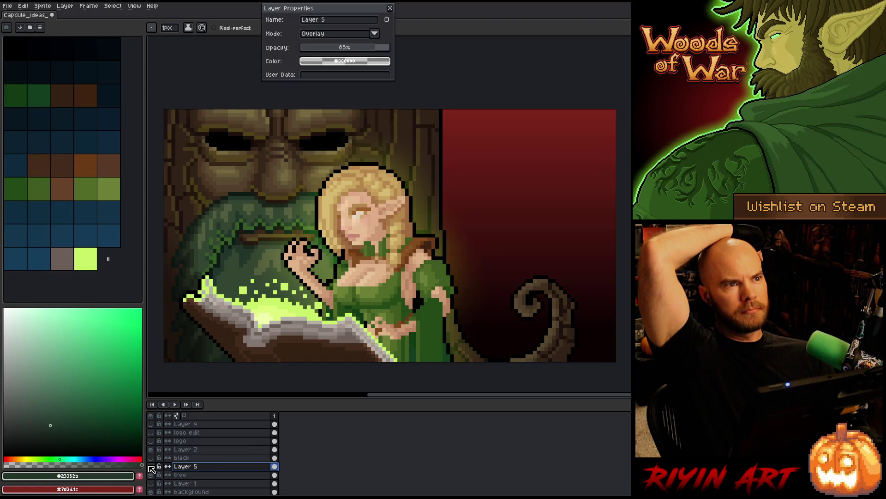
click(150, 466)
click(150, 466)
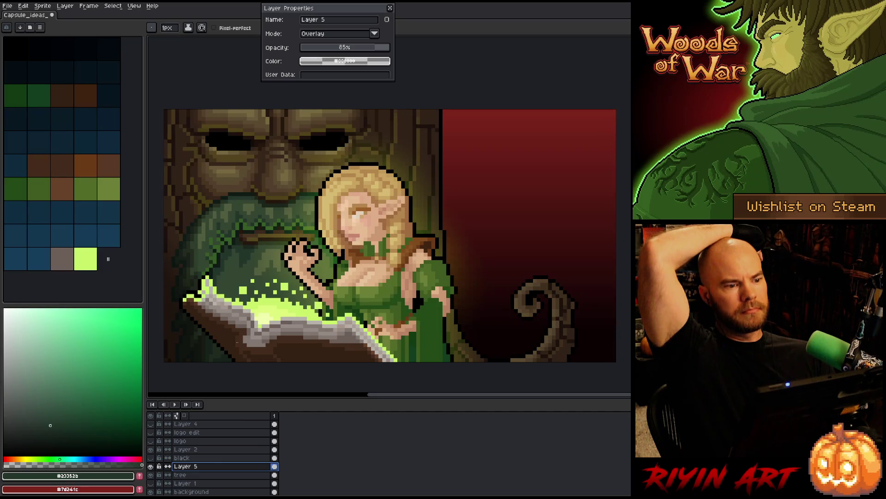
- Settle Layer 5's opacity at 85% and close Layer Properties
drag(380, 51, 402, 47)
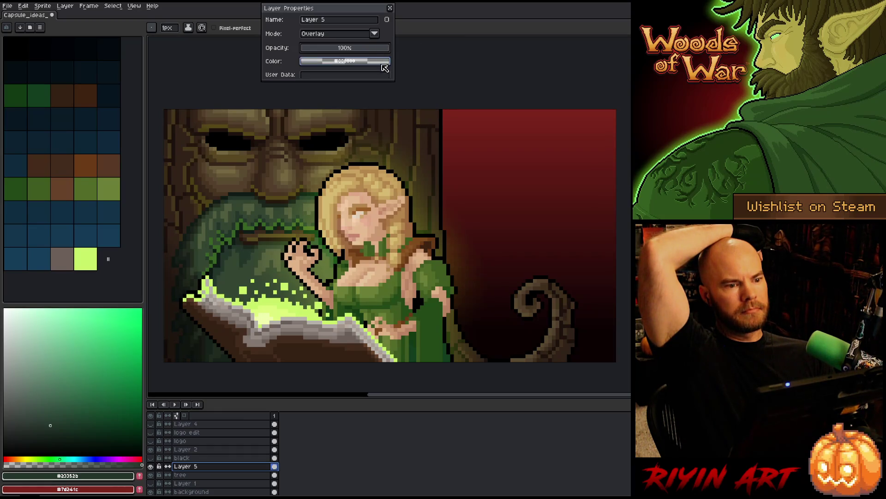
click(376, 49)
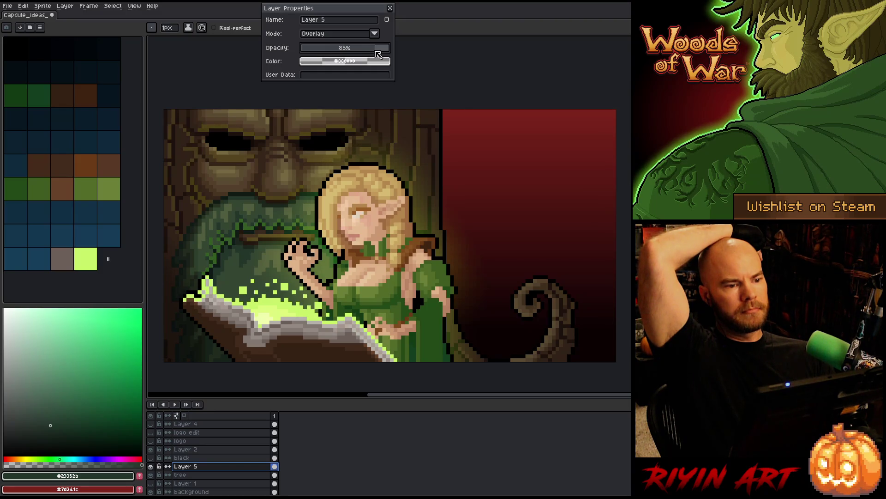
click(390, 8)
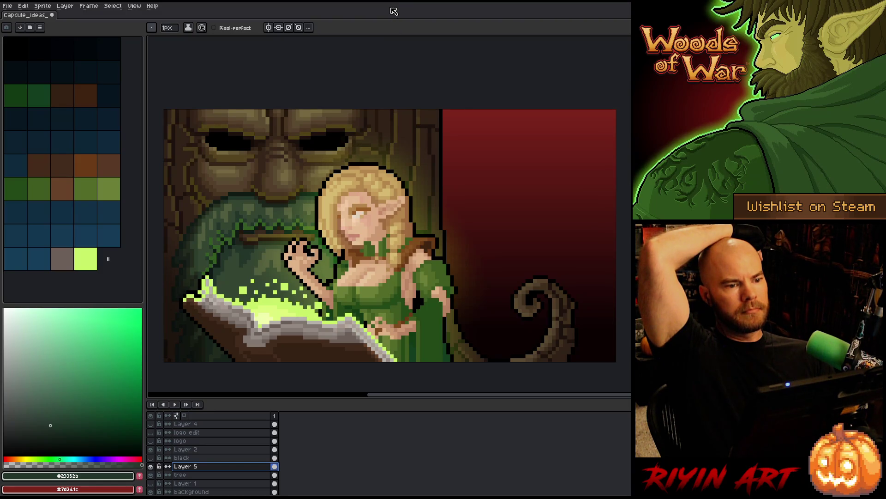
- Rename Layer 5 to 'tree accent' and save the sprite
double_click(180, 467)
text(tree accent)
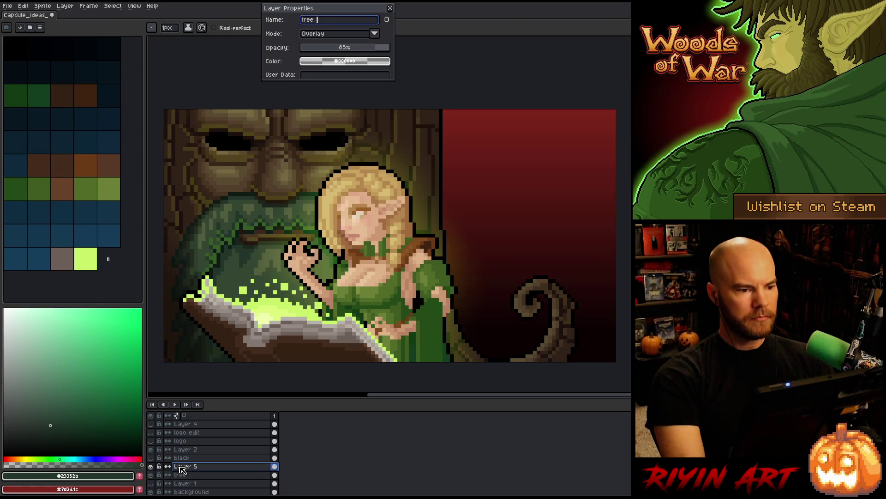
key(Return)
key(ctrl+s)
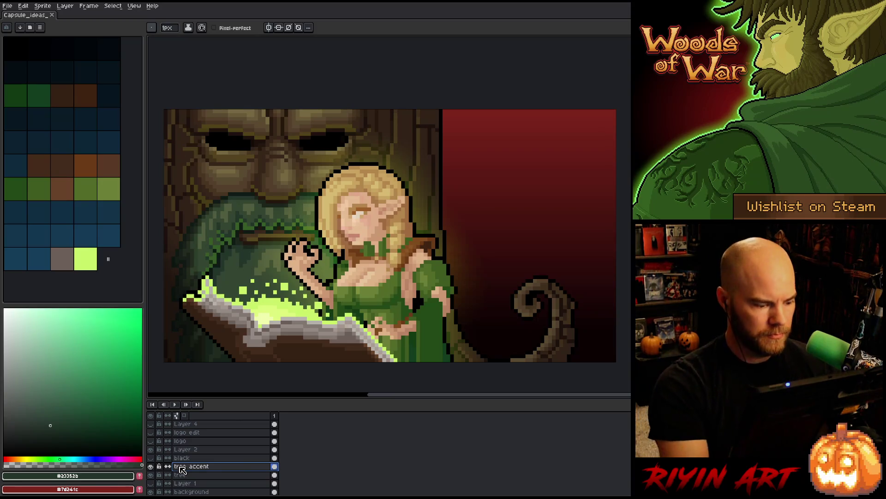
scroll(233, 438, up, 3)
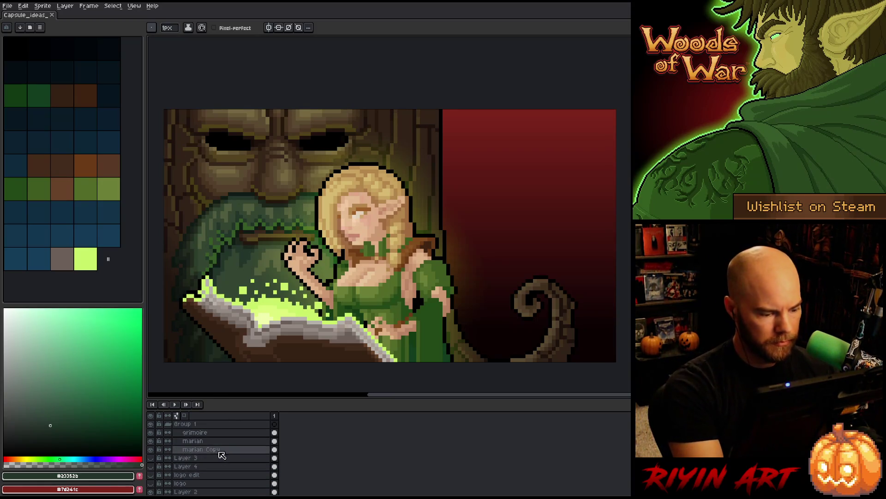
- Select the marian layer, choose the mid dress green #3f5a1f as drawing colour, and save
click(221, 440)
click(75, 180)
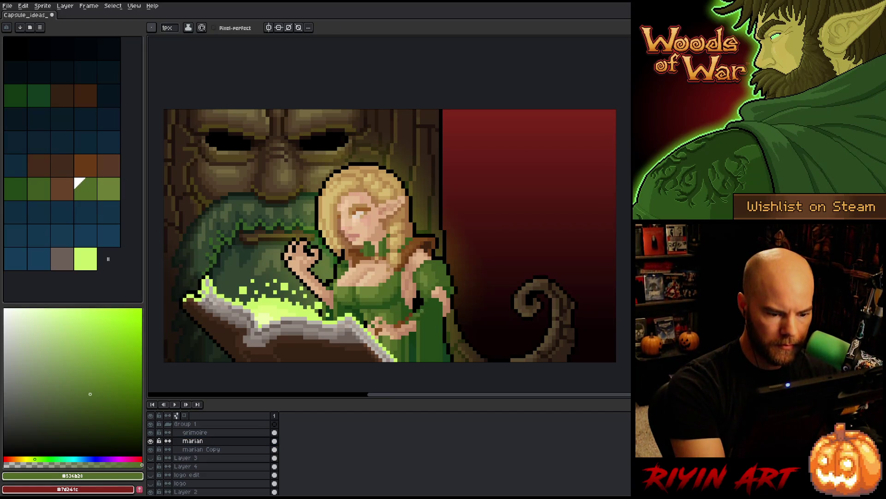
click(28, 179)
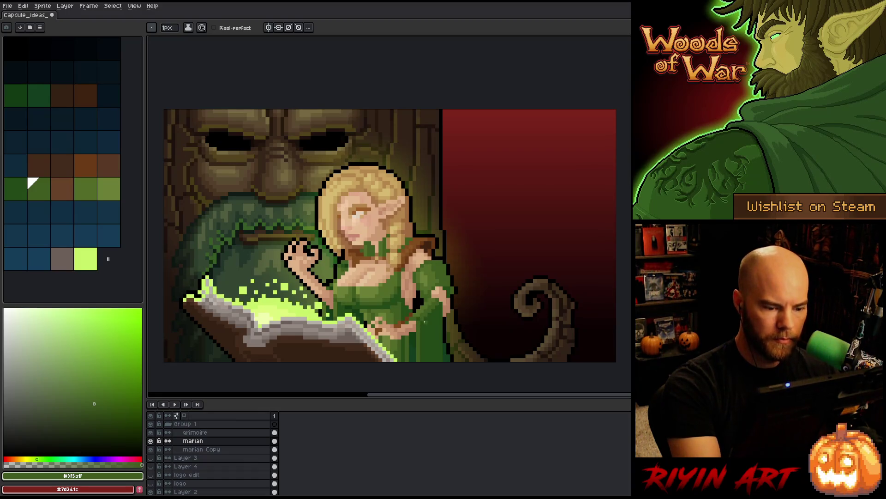
alt+click(424, 318)
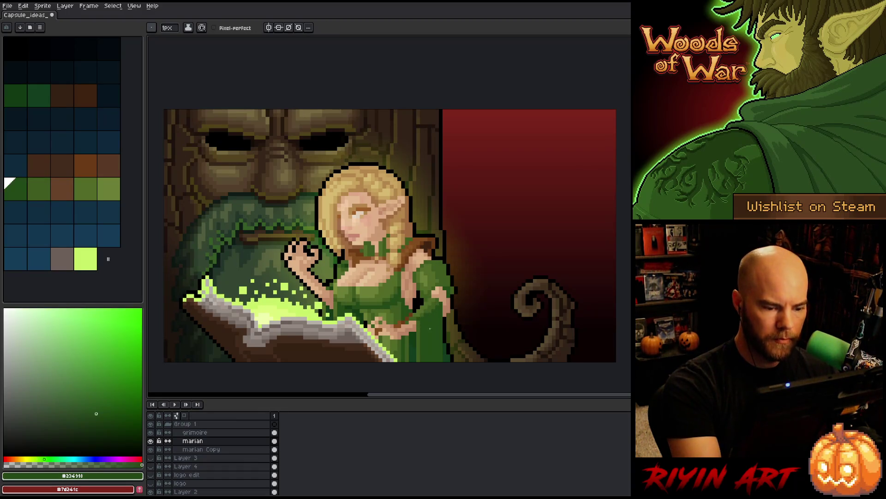
alt+click(417, 318)
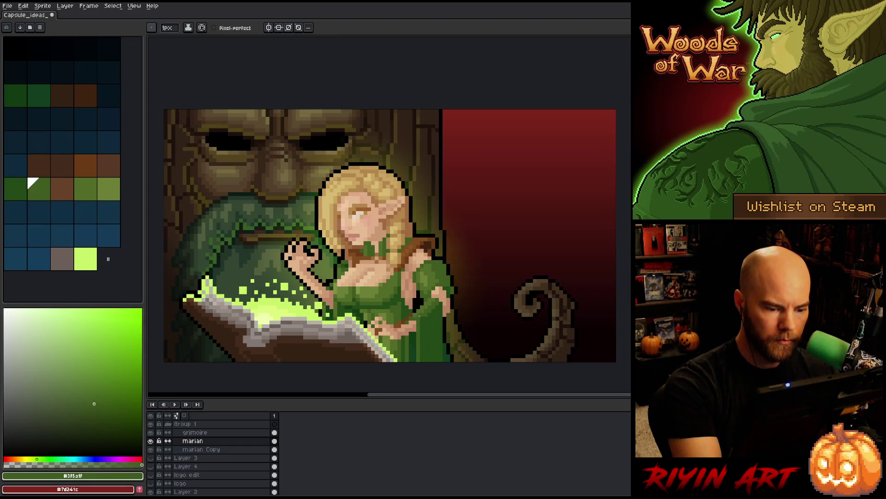
alt+click(425, 318)
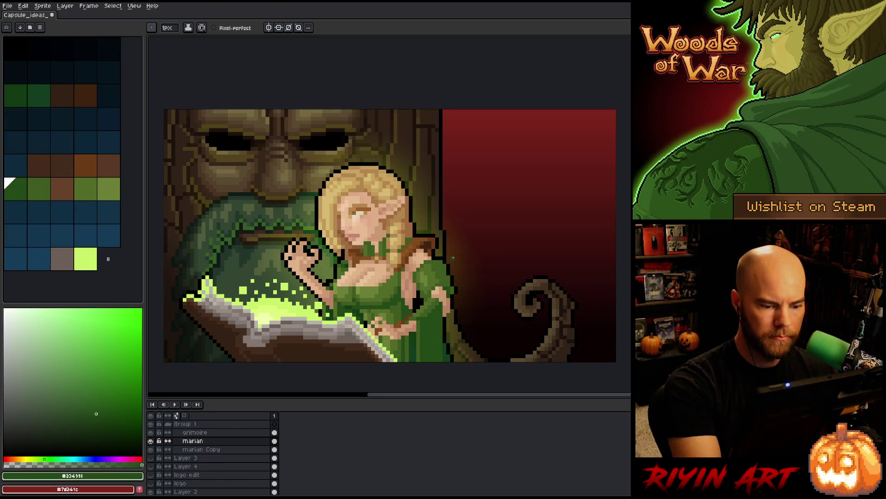
alt+click(424, 315)
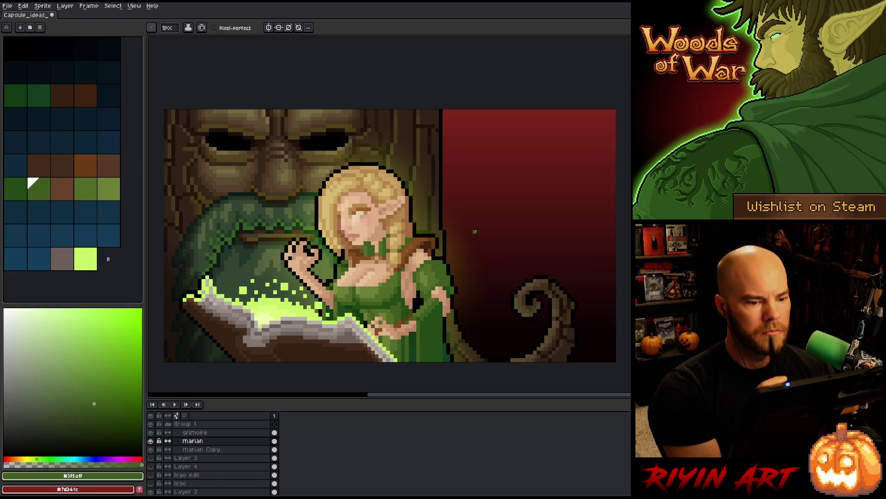
key(ctrl+s)
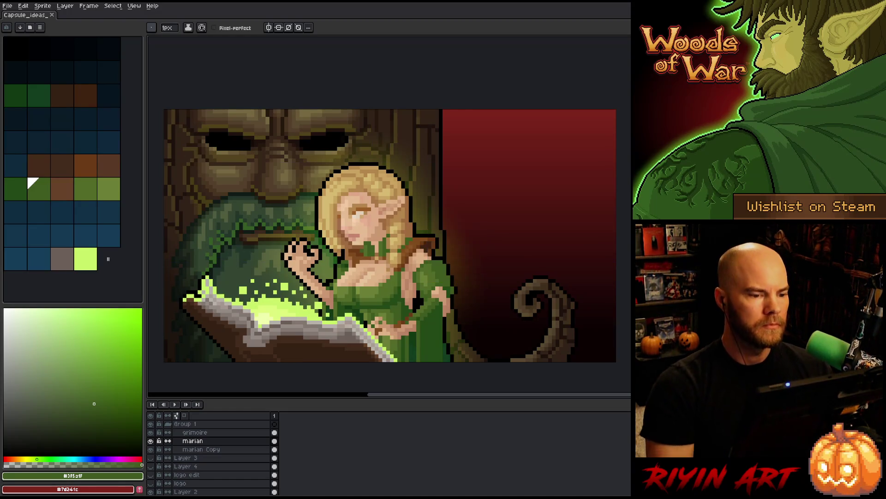